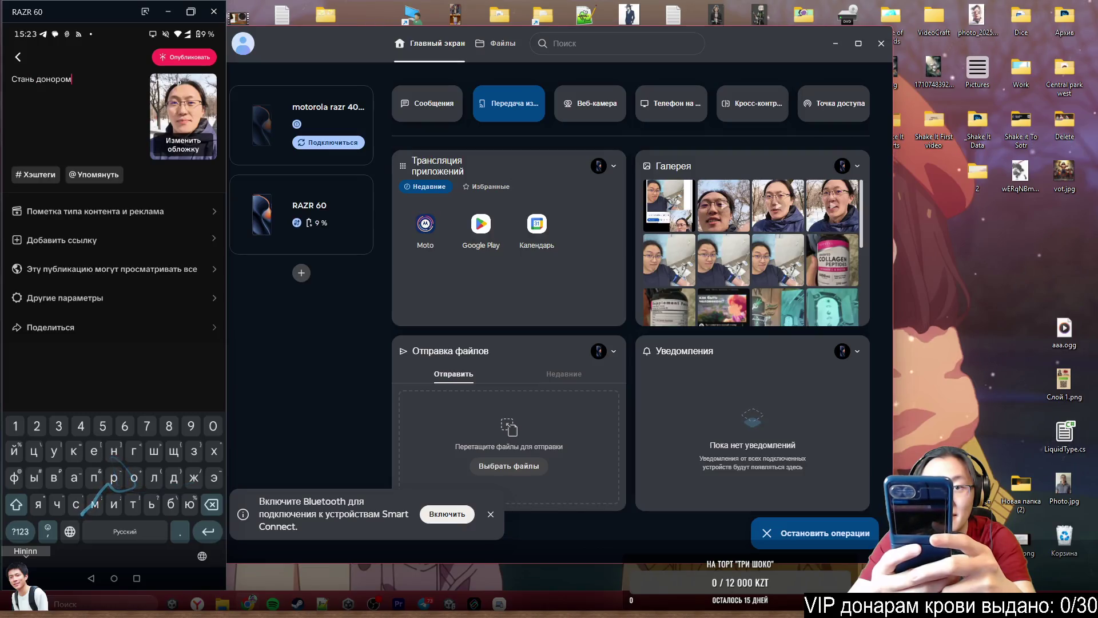
Step: Extend the TikTok caption with 'донором крови! #donation', switching the phone keyboard to English for the hashtag
{"action": "type", "text": "крови"}
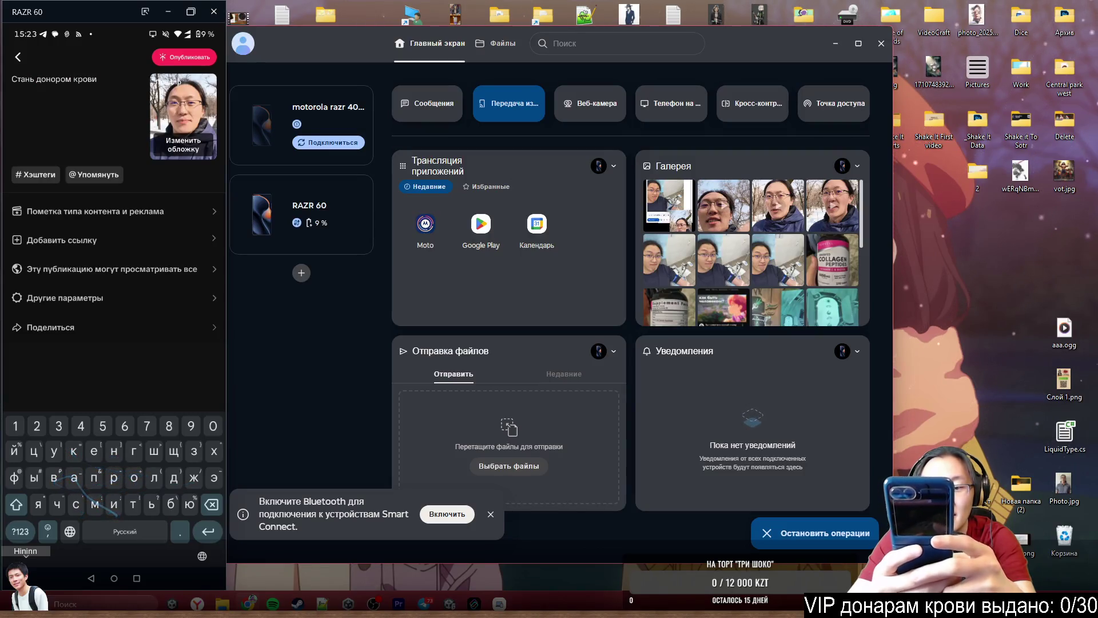
{"action": "type", "text": "!"}
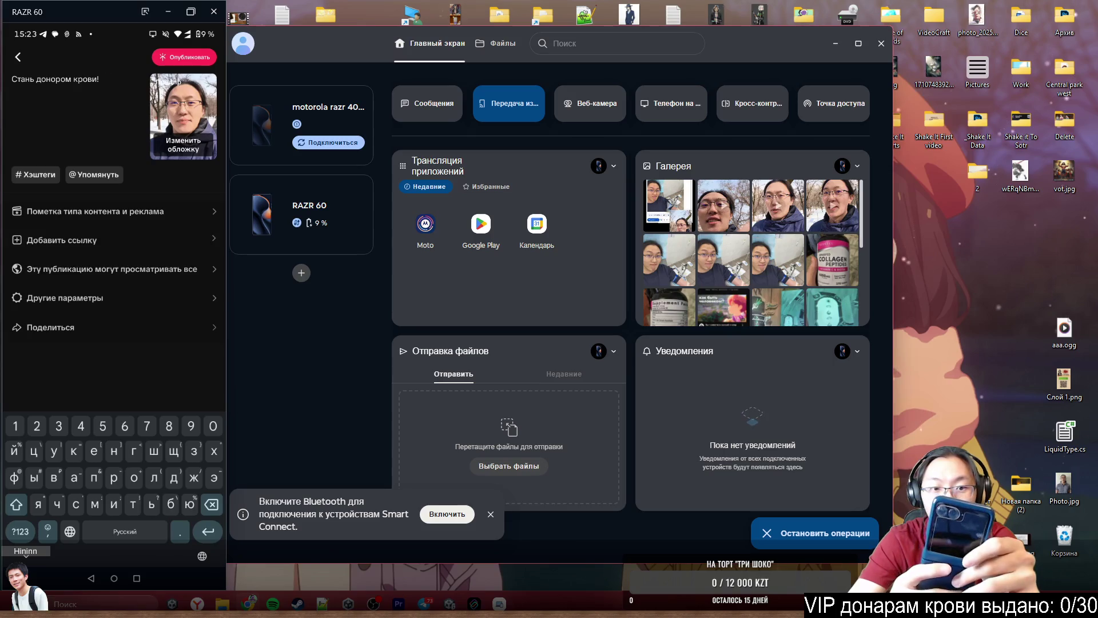
{"action": "type", "text": " #"}
{"action": "left_click", "coordinate": [70, 532]}
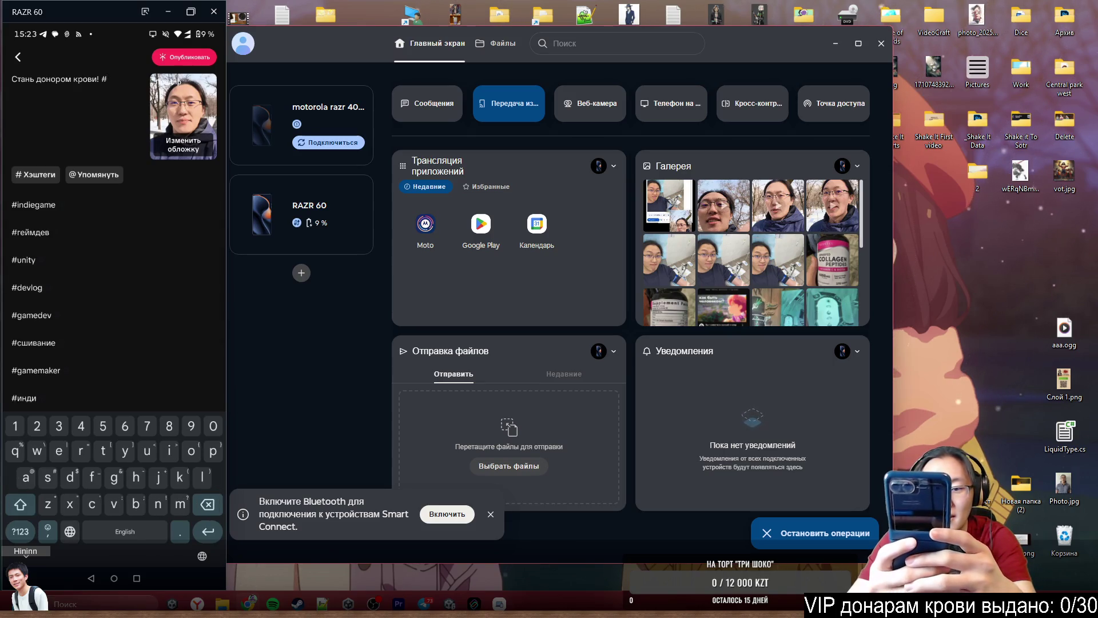
{"action": "type", "text": "dona"}
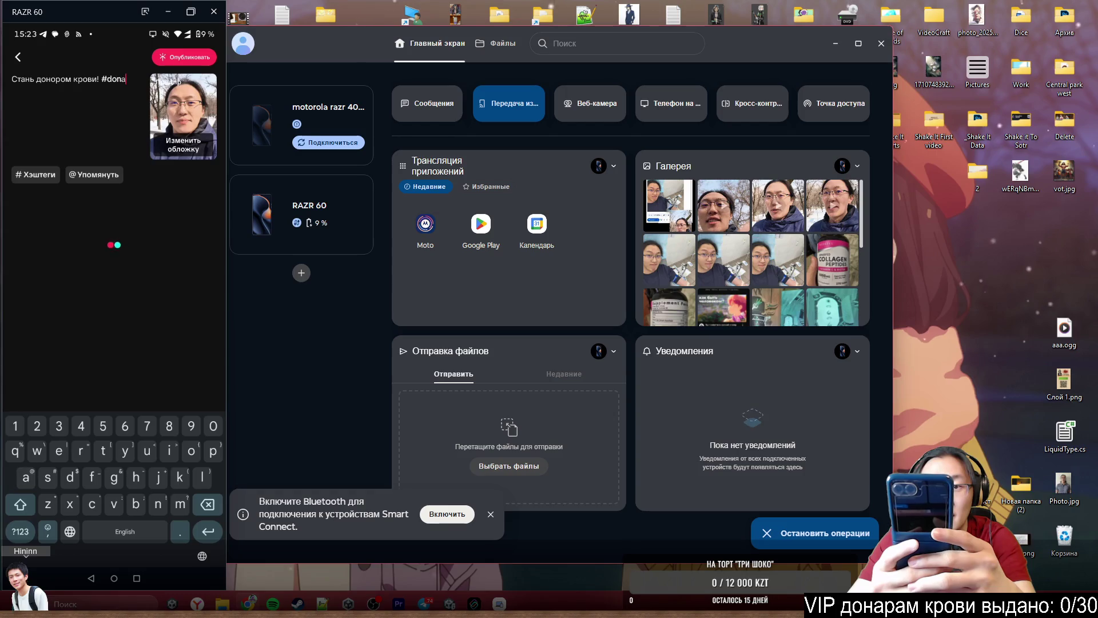
{"action": "type", "text": "tion"}
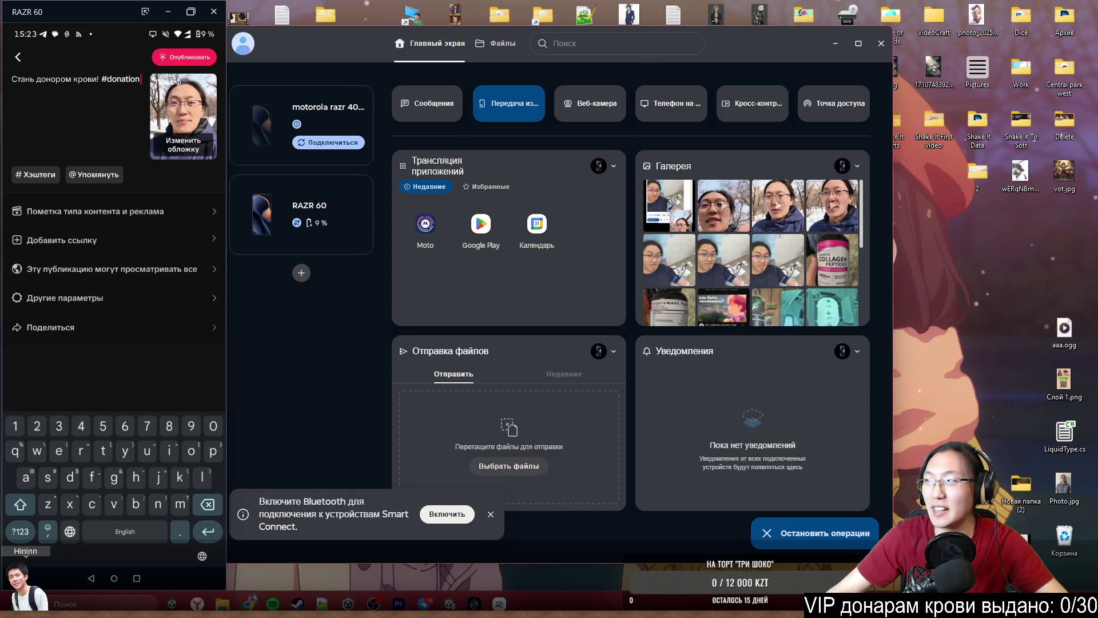
{"action": "type", "text": "ti"}
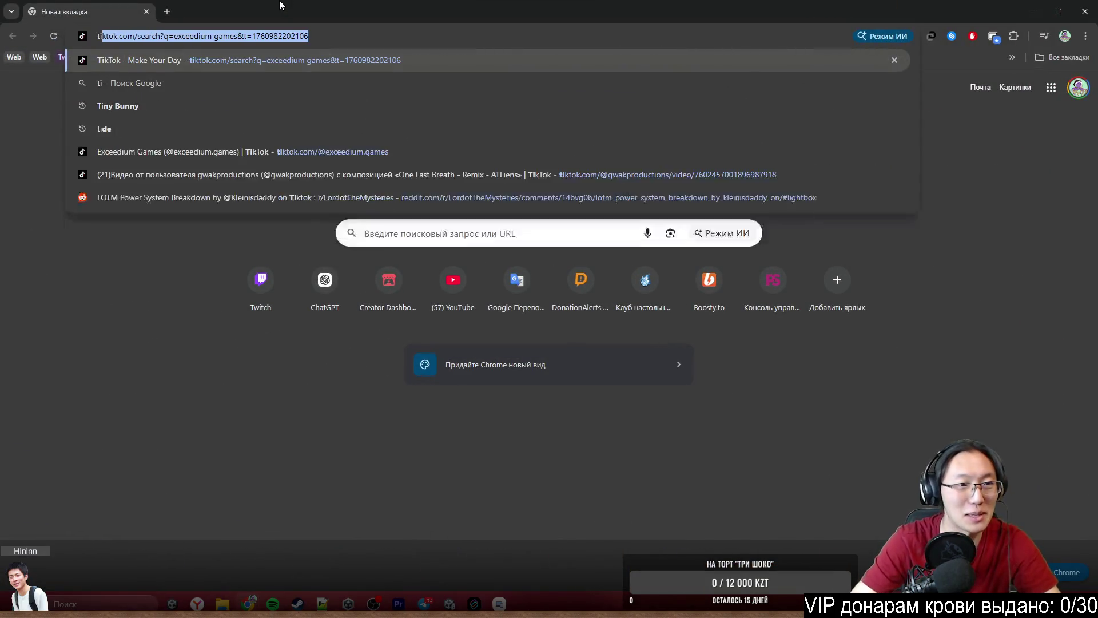
Step: Reload the TikTok search page in Chrome and search for 'donation'
{"action": "key", "text": "Return"}
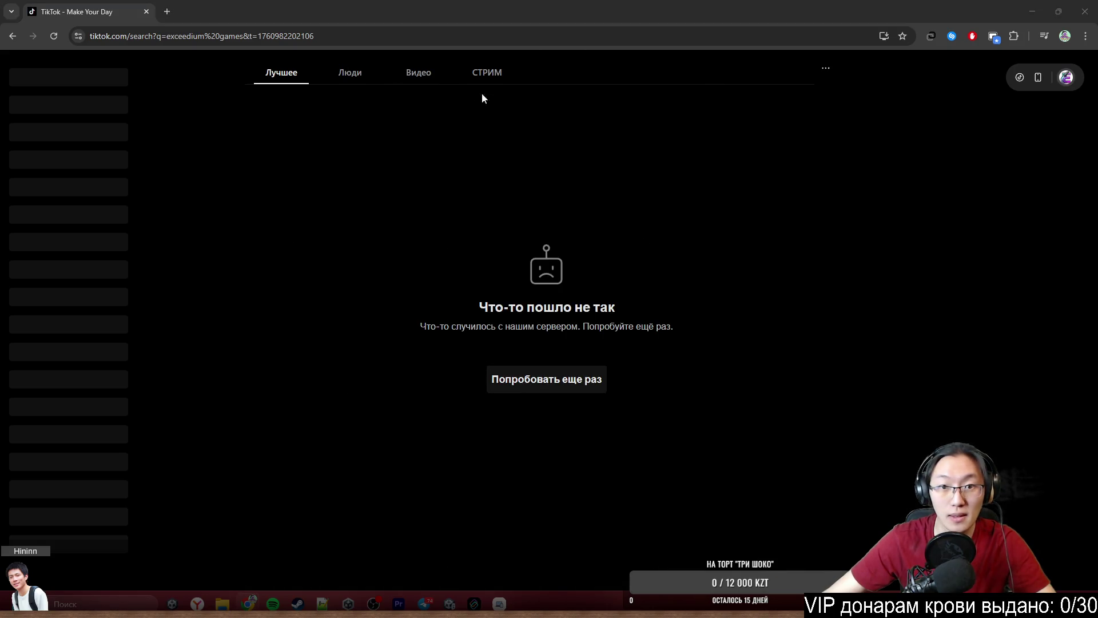
{"action": "left_click", "coordinate": [52, 36]}
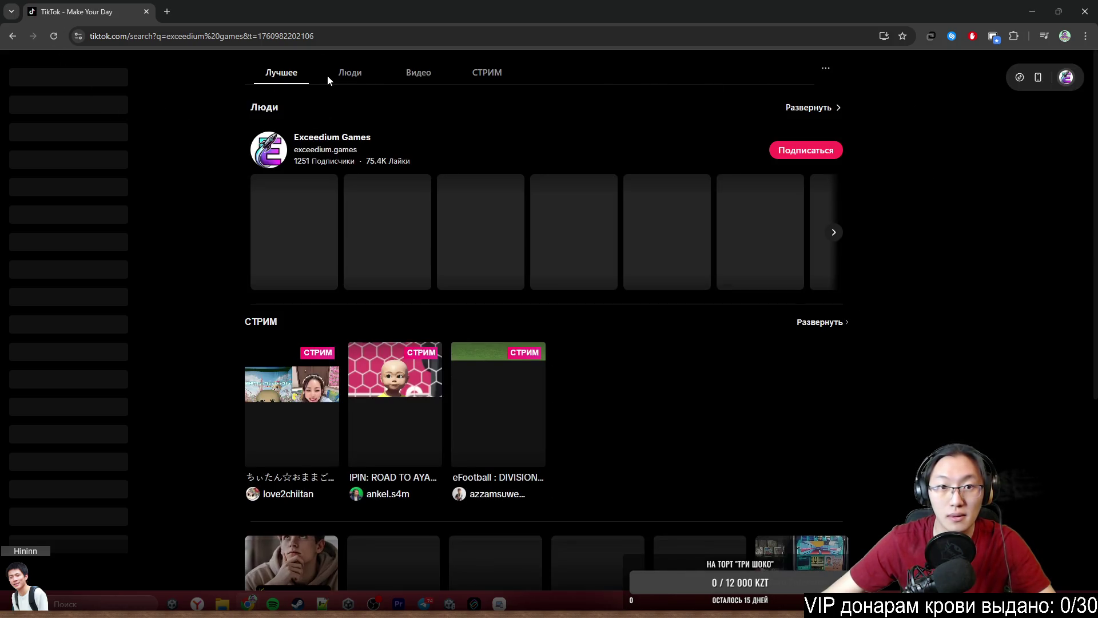
{"action": "left_click", "coordinate": [102, 110]}
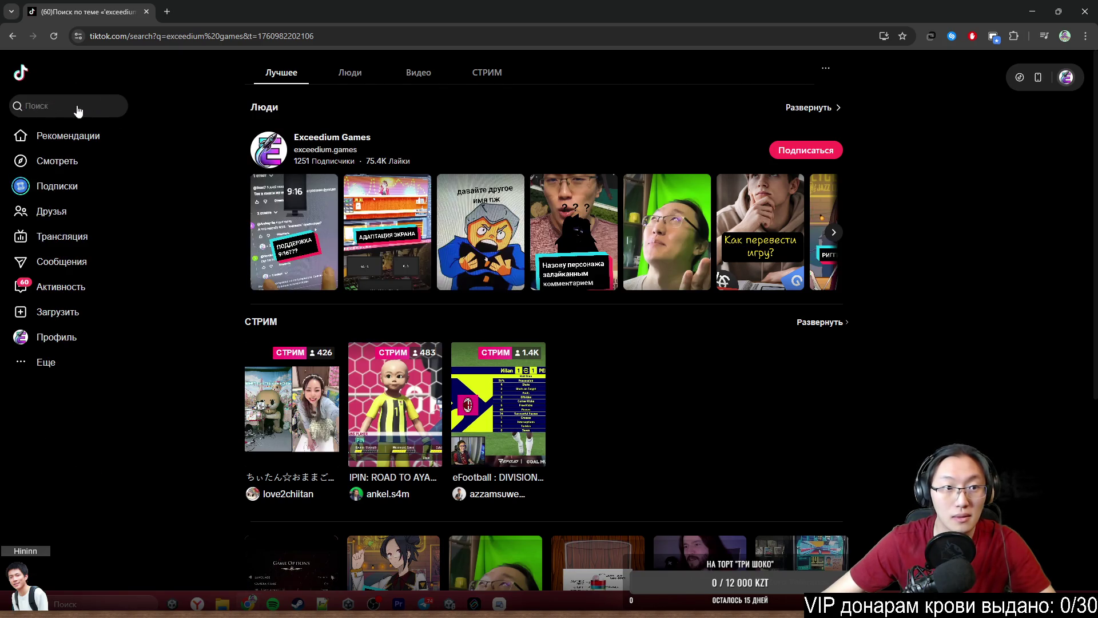
{"action": "type", "text": "do"}
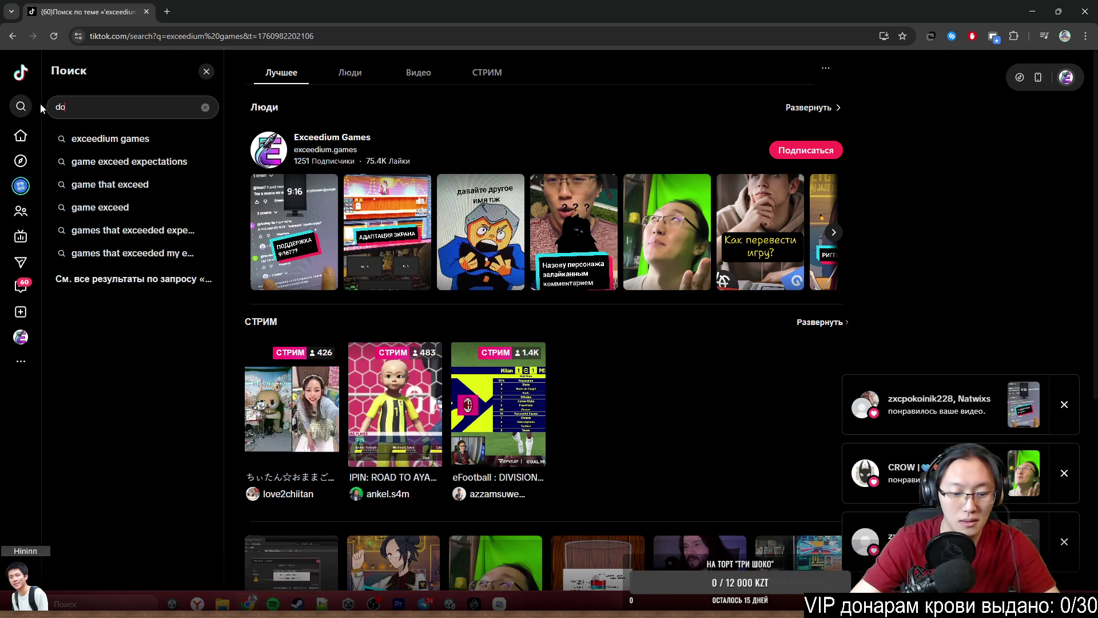
{"action": "type", "text": "nation"}
{"action": "key", "text": "Return"}
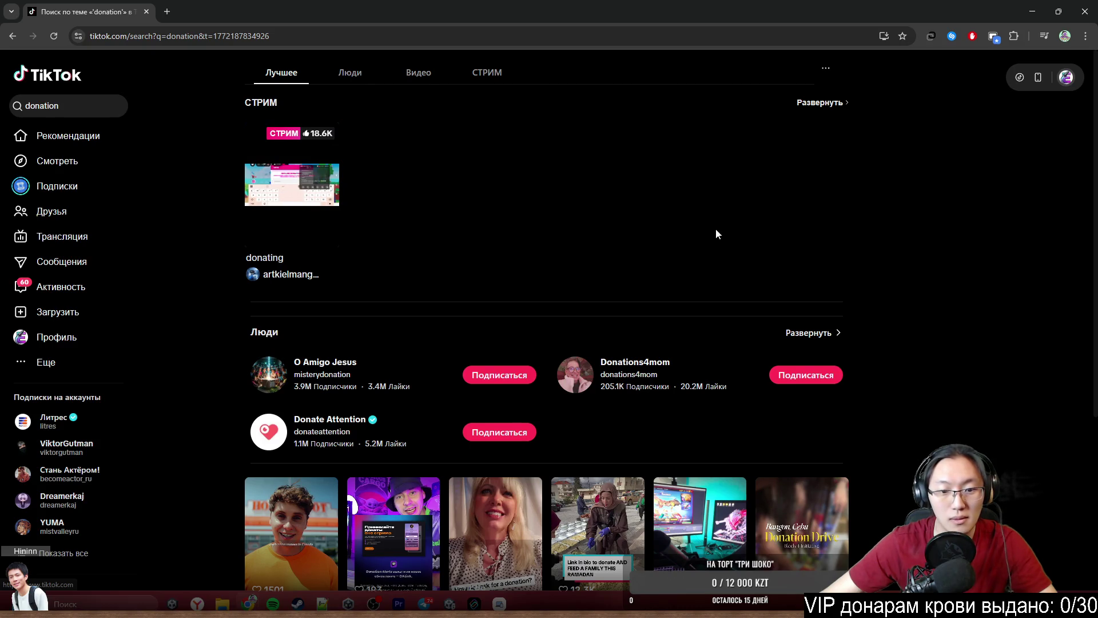
Step: Watch the exportsupport donation video, return to the results, and minimize the browser
{"action": "scroll", "coordinate": [717, 234], "scroll_direction": "down", "scroll_amount": 5}
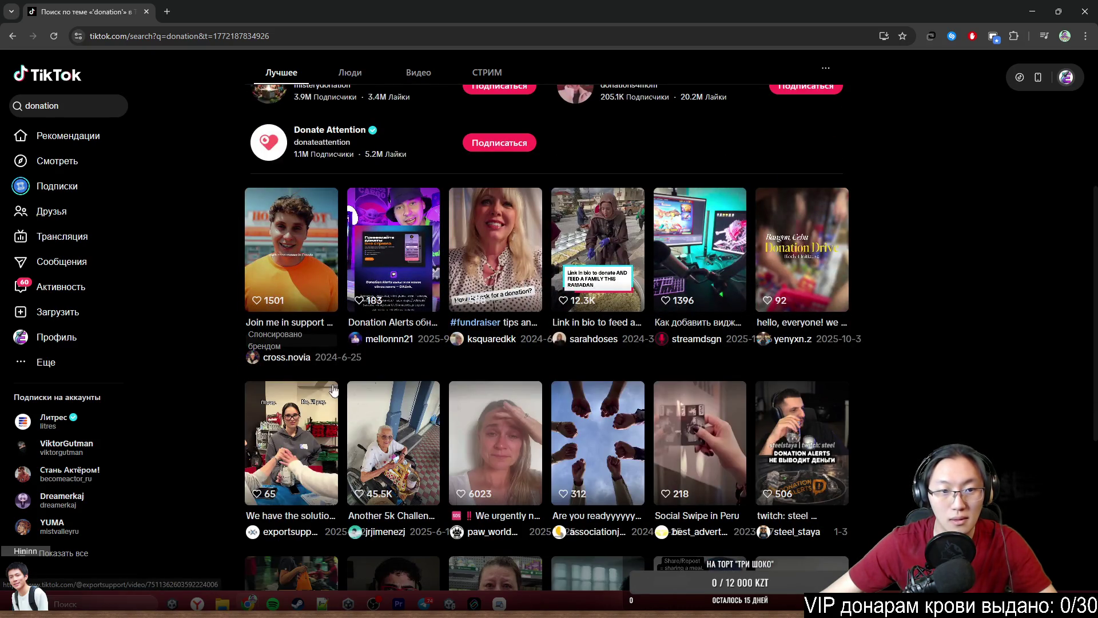
{"action": "left_click", "coordinate": [287, 466]}
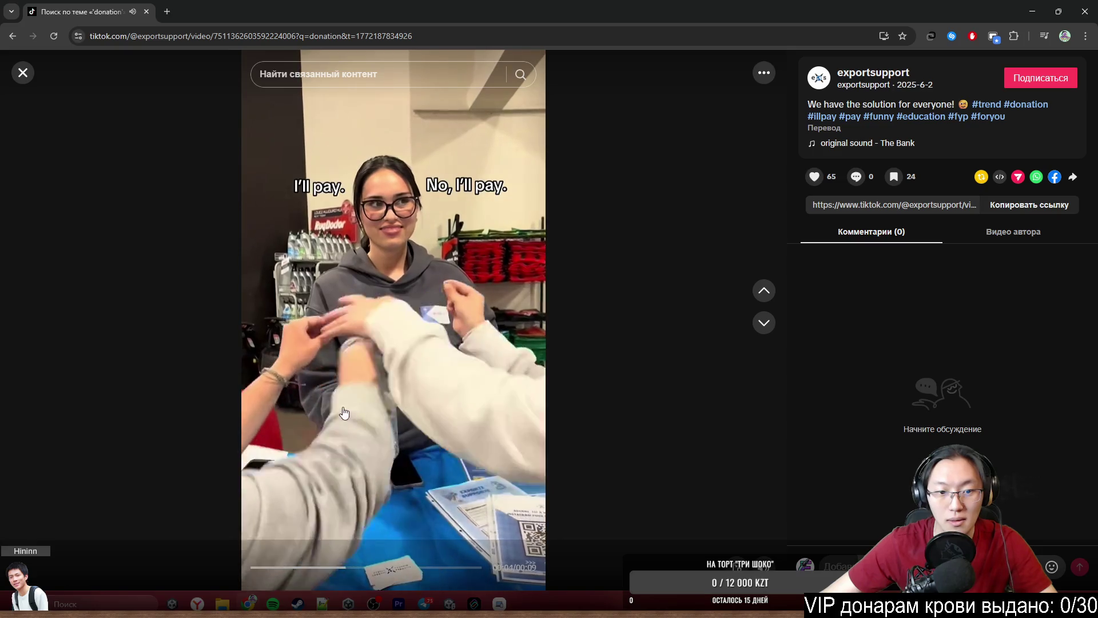
{"action": "left_click", "coordinate": [22, 74]}
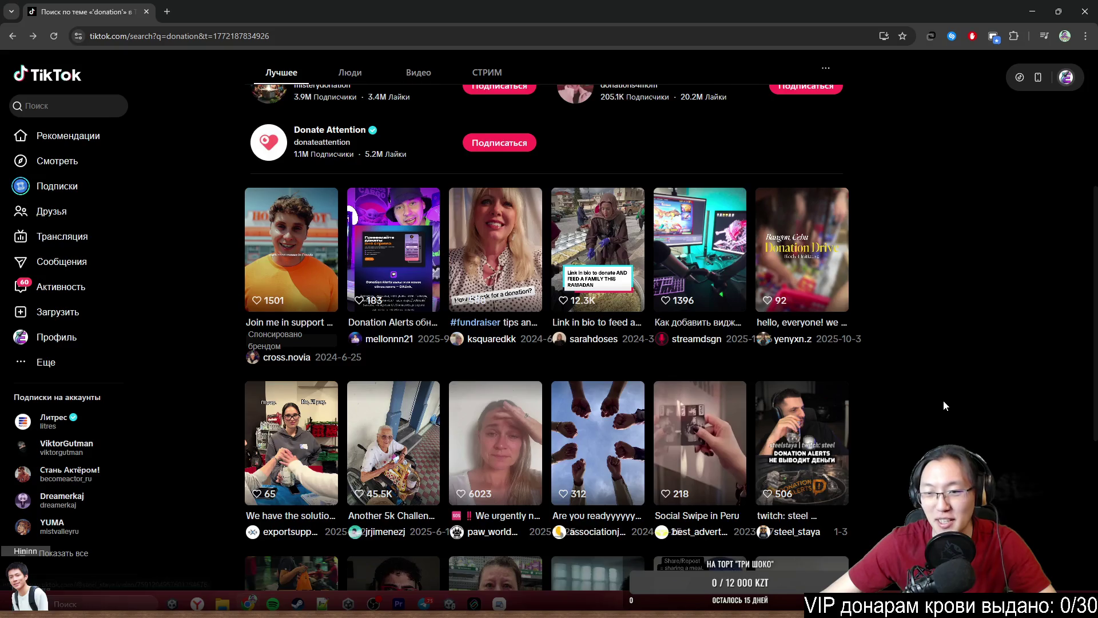
{"action": "scroll", "coordinate": [944, 405], "scroll_direction": "up", "scroll_amount": 2}
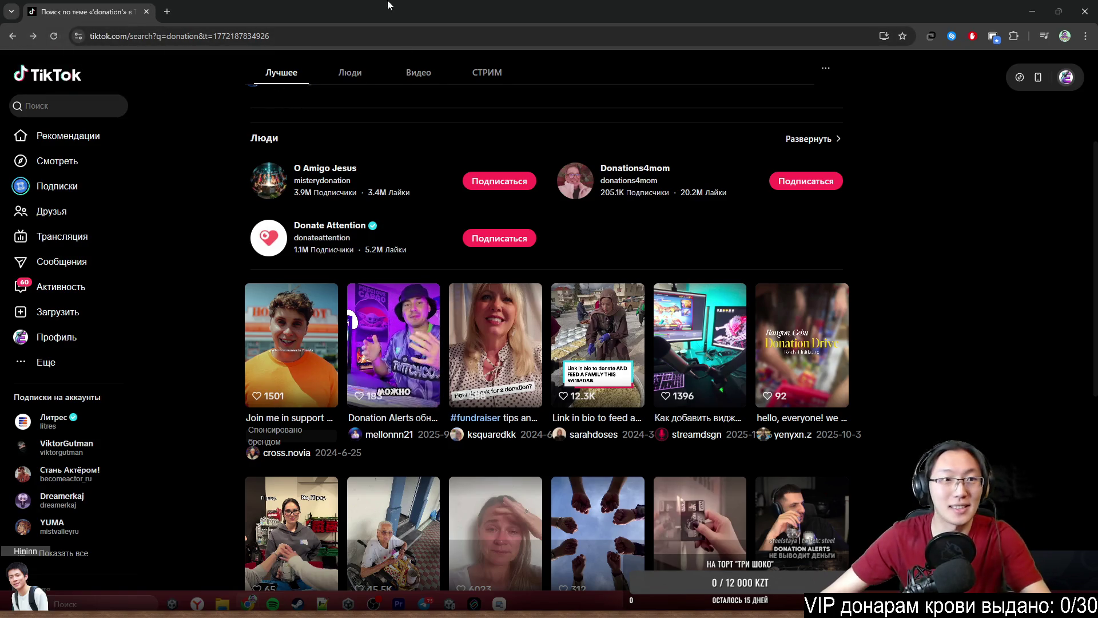
{"action": "left_click", "coordinate": [1032, 12]}
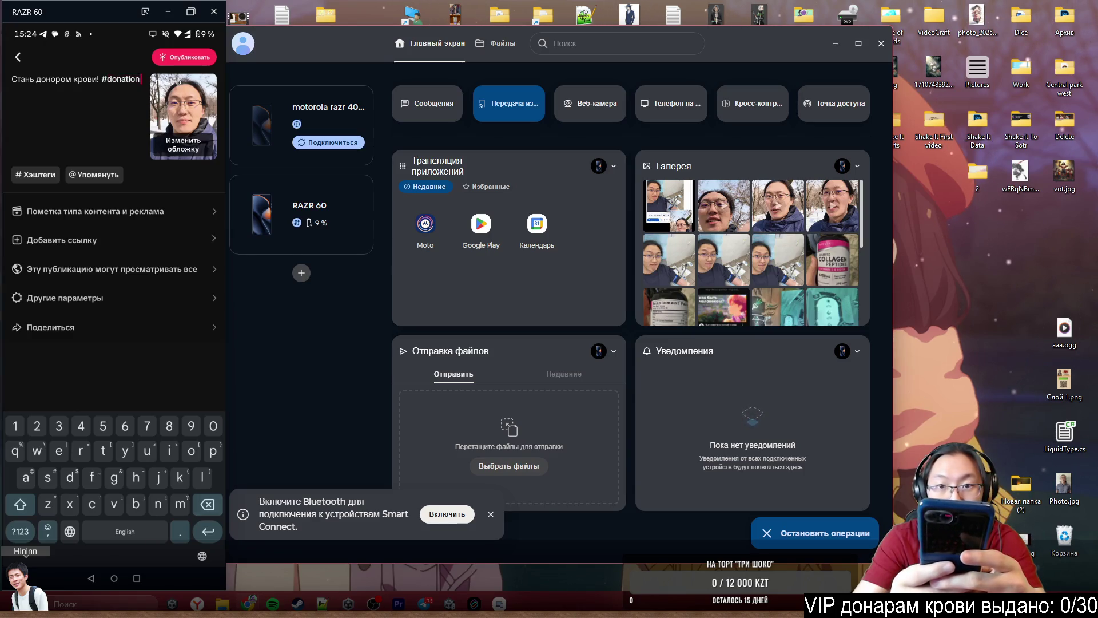
Step: Replace the #donation hashtag with the suggested #blooddonation
{"action": "key", "text": "BackSpace"}
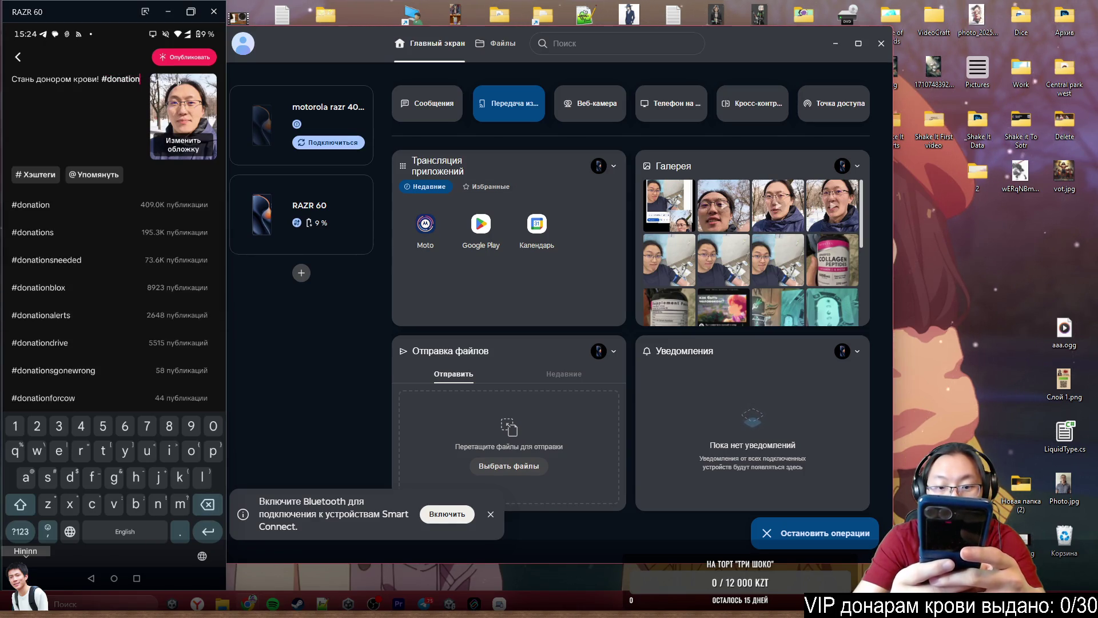
{"action": "key", "text": "BackSpace"}
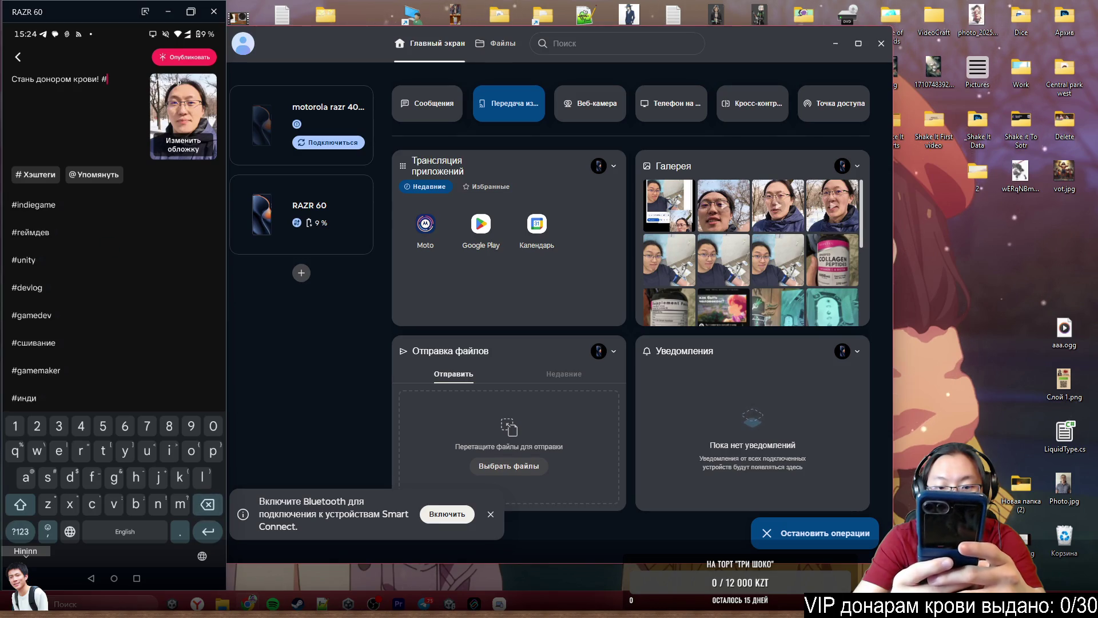
{"action": "type", "text": "bloo"}
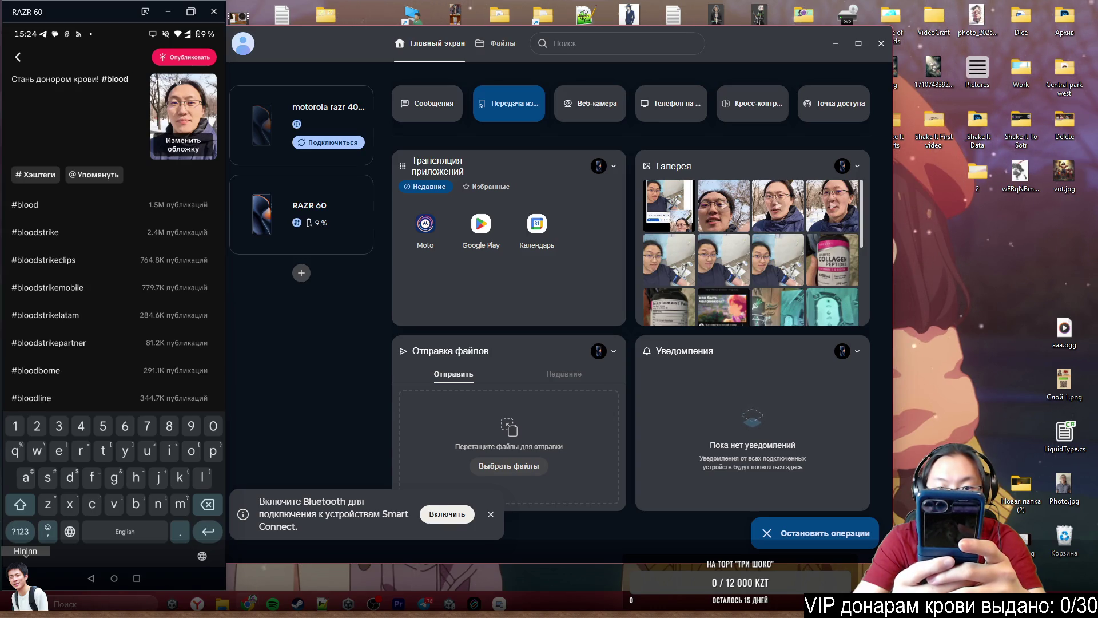
{"action": "type", "text": "d"}
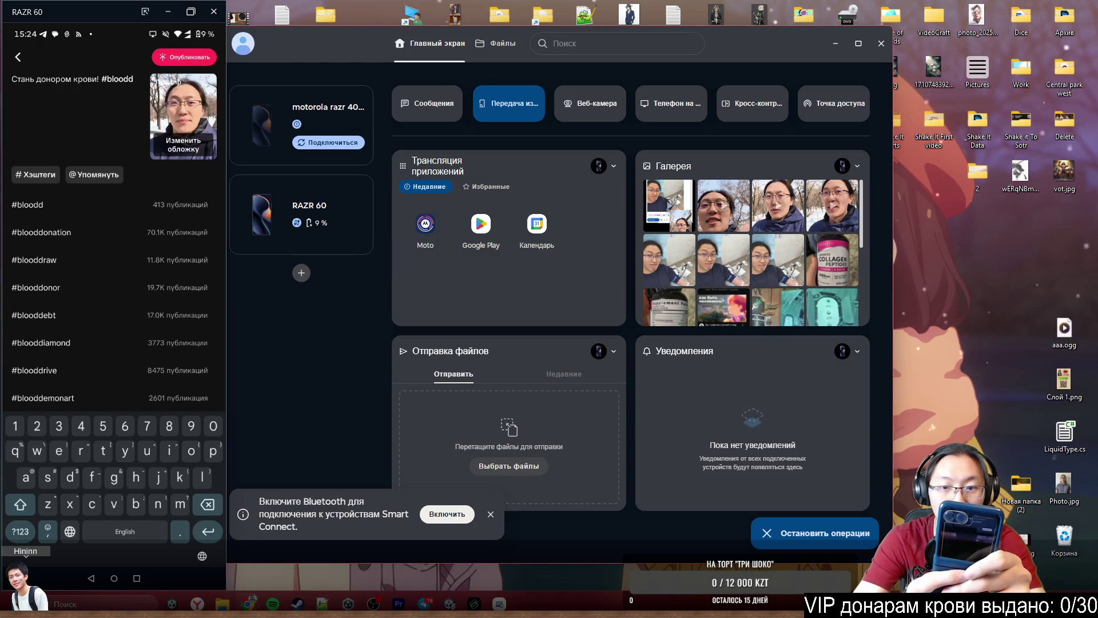
{"action": "left_click", "coordinate": [41, 232]}
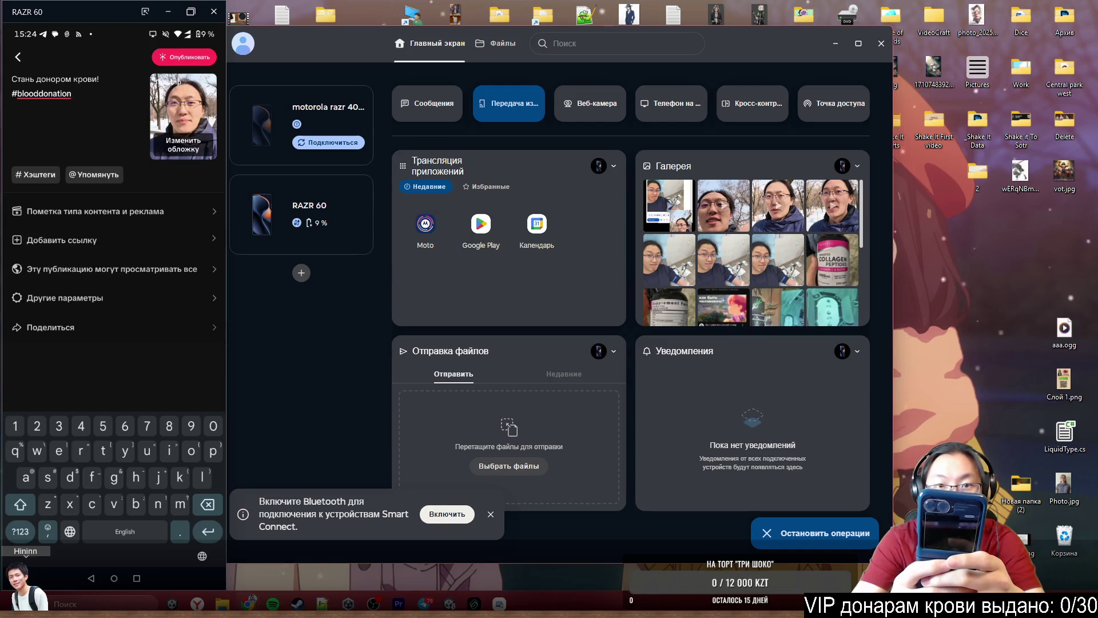
Step: Add the #indiegame, #геймдев and #сшивание hashtags from the suggestions
{"action": "type", "text": "#"}
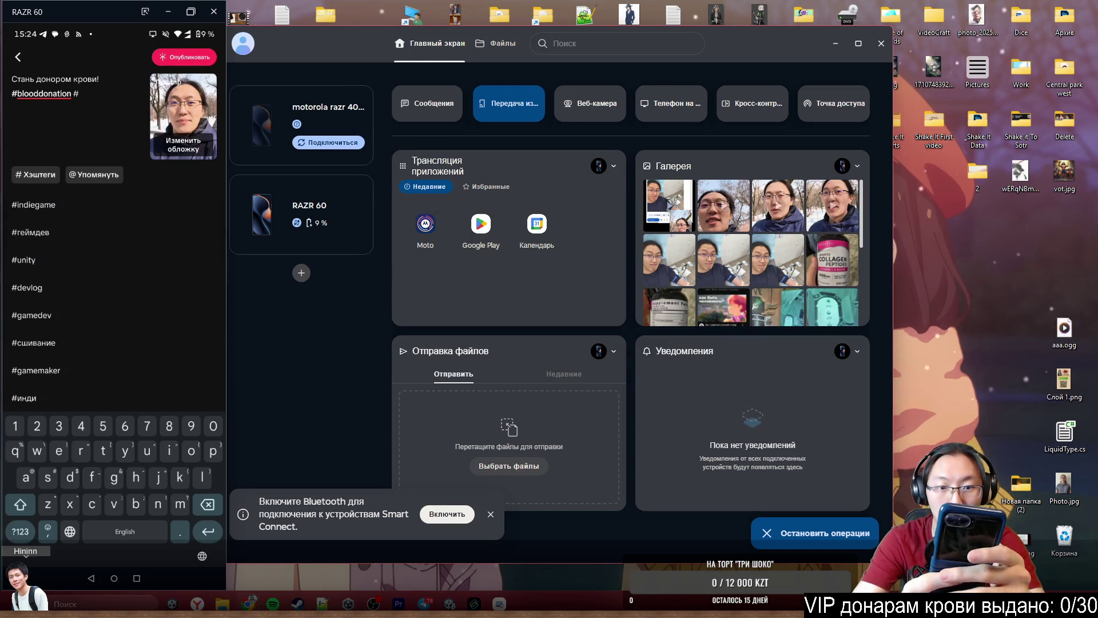
{"action": "left_click", "coordinate": [33, 205]}
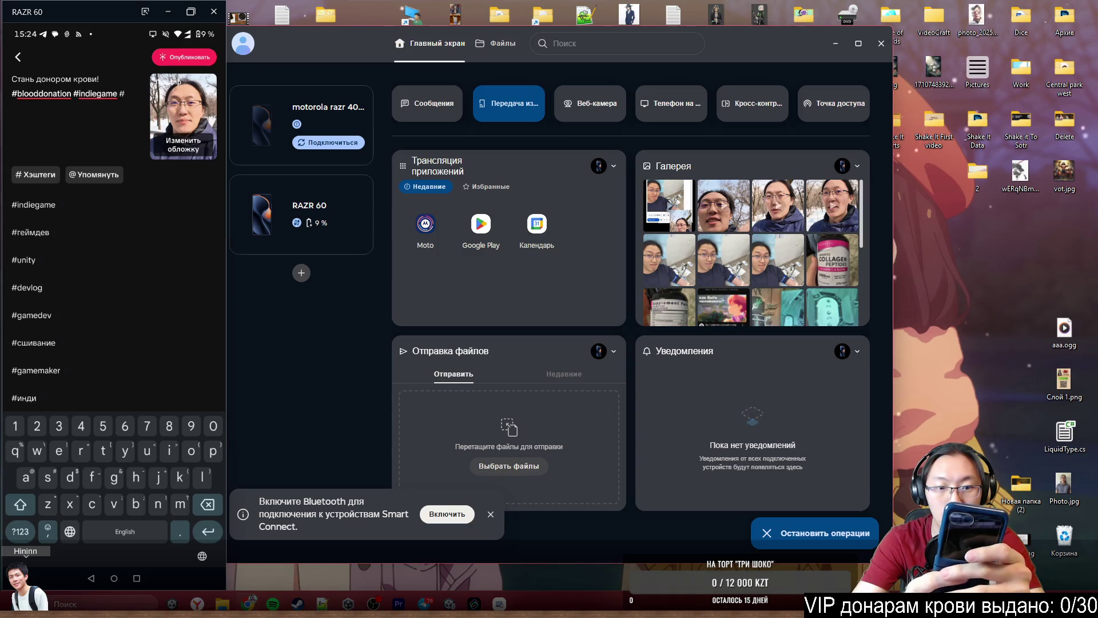
{"action": "left_click", "coordinate": [37, 232]}
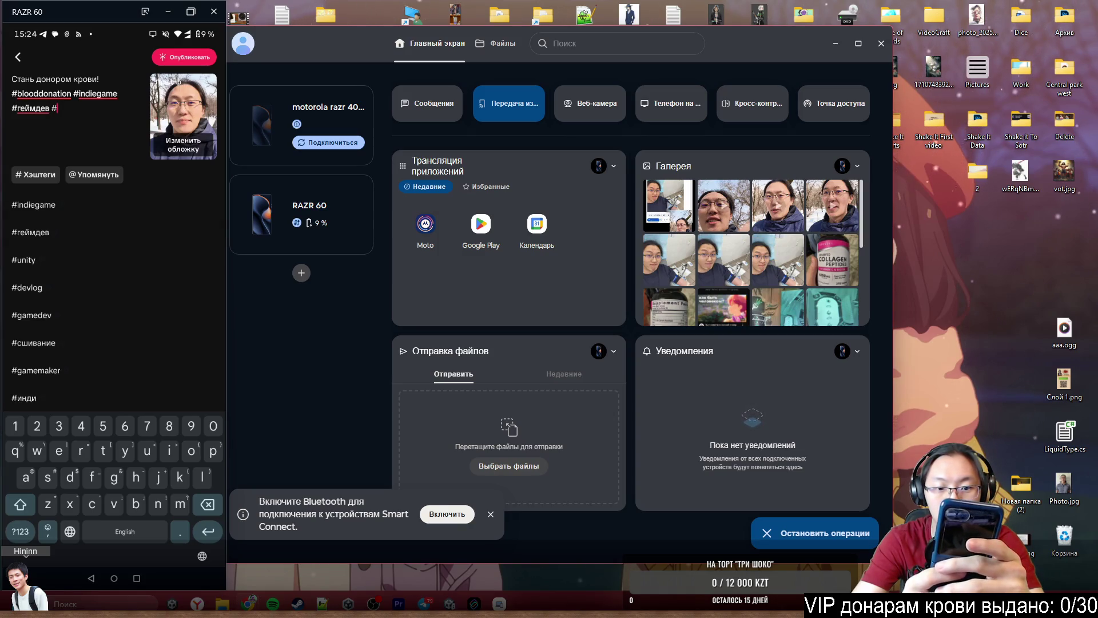
{"action": "left_click", "coordinate": [33, 342]}
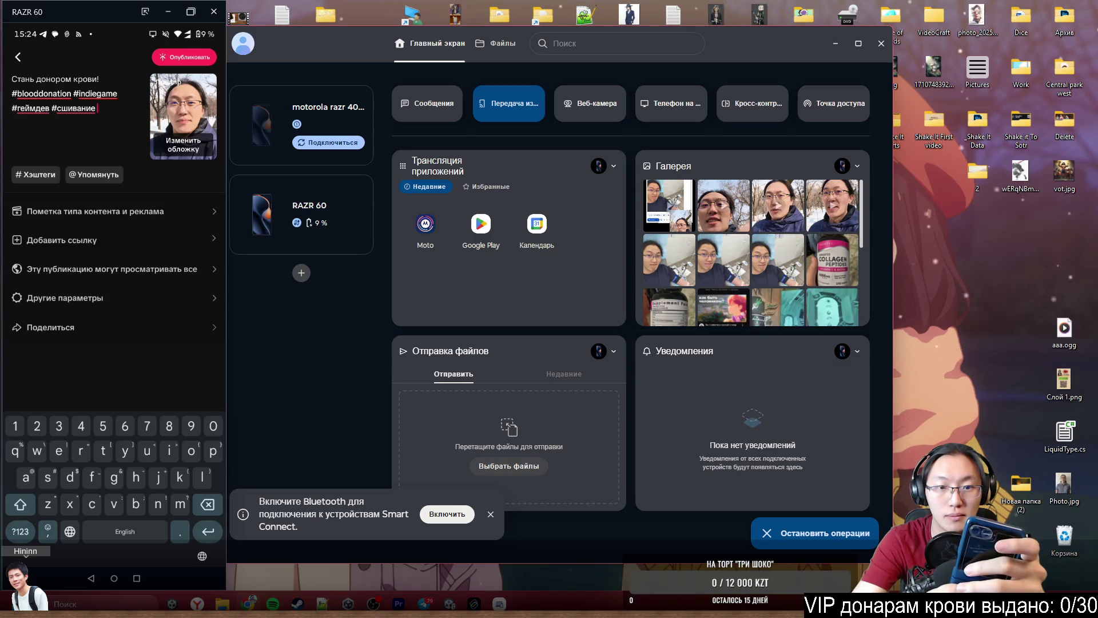
{"action": "left_click", "coordinate": [183, 144]}
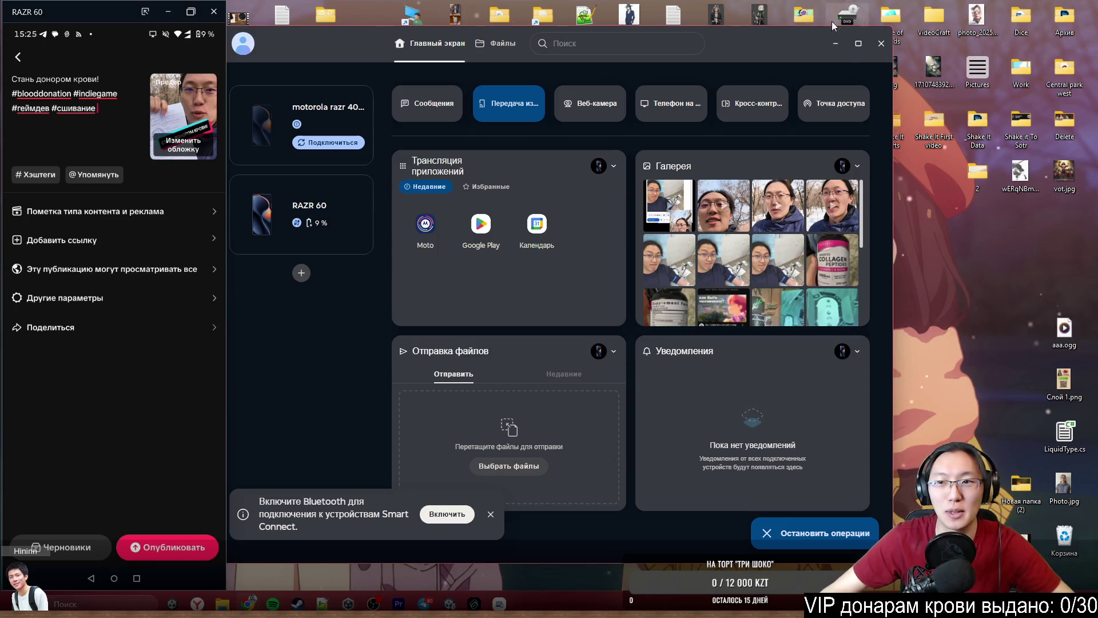
Step: Open the _Shake It Shorts\24 folder and preview the 4.png image
{"action": "left_click", "coordinate": [835, 43]}
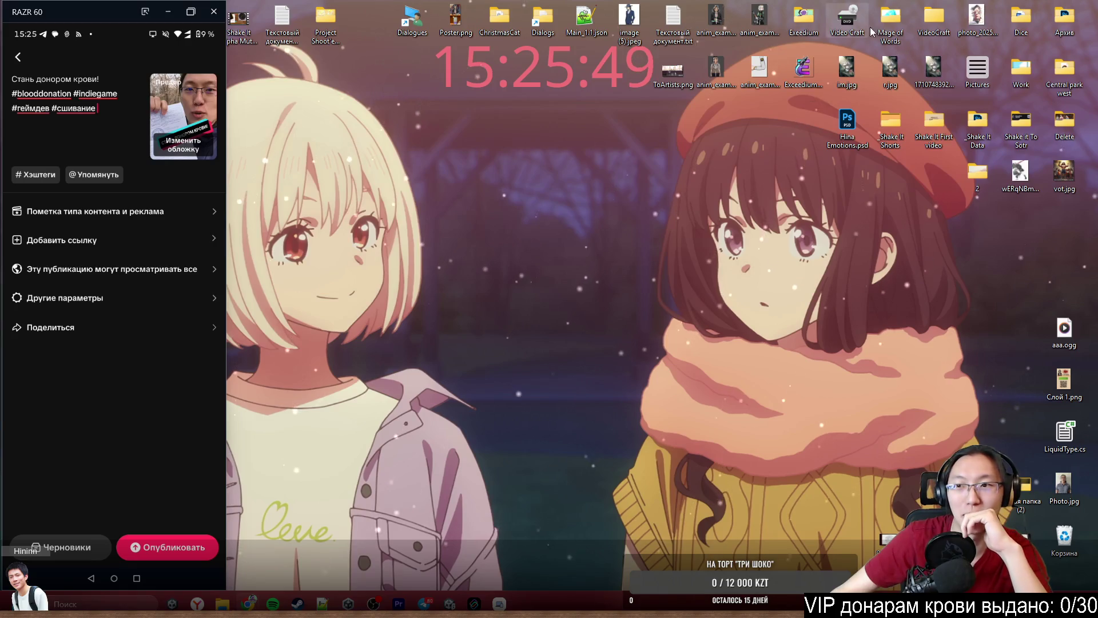
{"action": "double_click", "coordinate": [890, 123]}
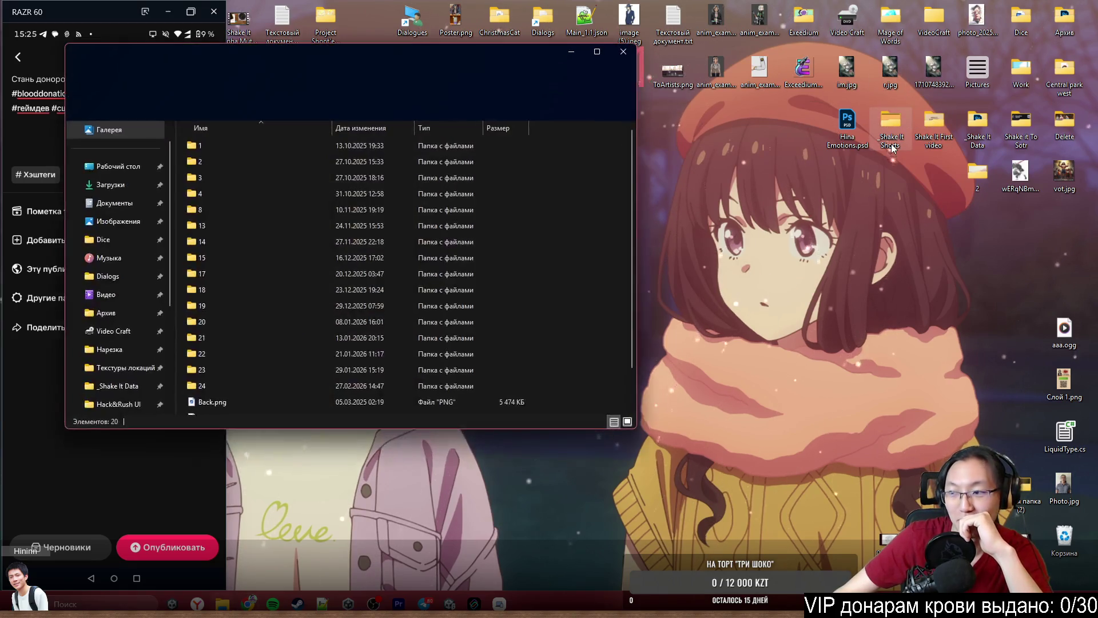
{"action": "double_click", "coordinate": [246, 390]}
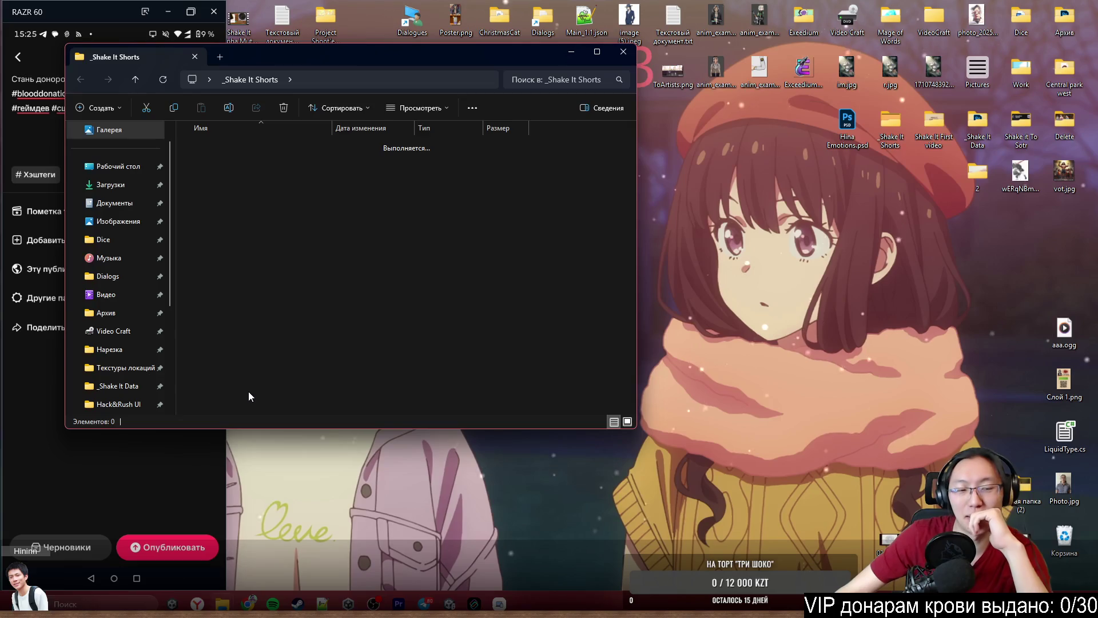
{"action": "double_click", "coordinate": [389, 153]}
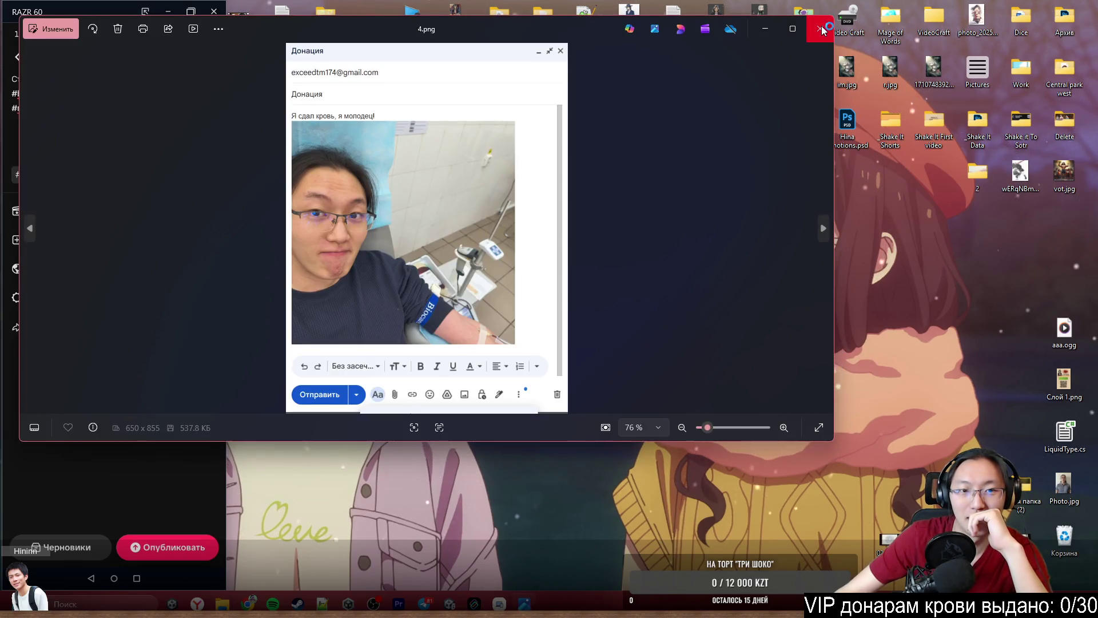
{"action": "left_click", "coordinate": [820, 28]}
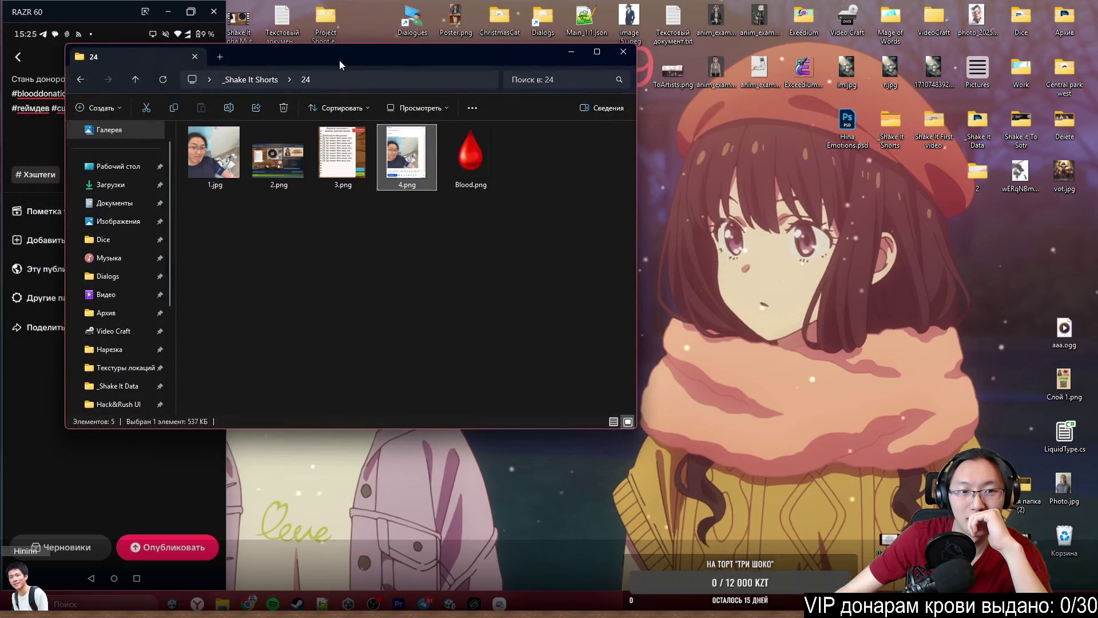
Step: Move the folder and phone windows aside and open 24.mp4 from the desktop
{"action": "left_click_drag", "start_coordinate": [338, 57], "coordinate": [694, 255]}
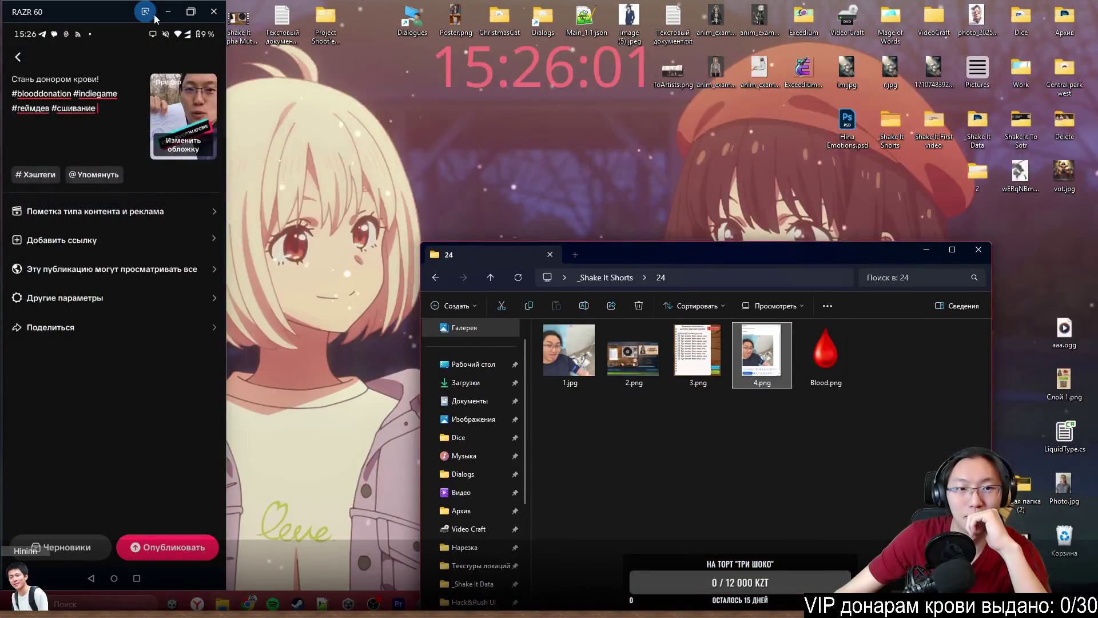
{"action": "left_click_drag", "start_coordinate": [115, 11], "coordinate": [389, 28]}
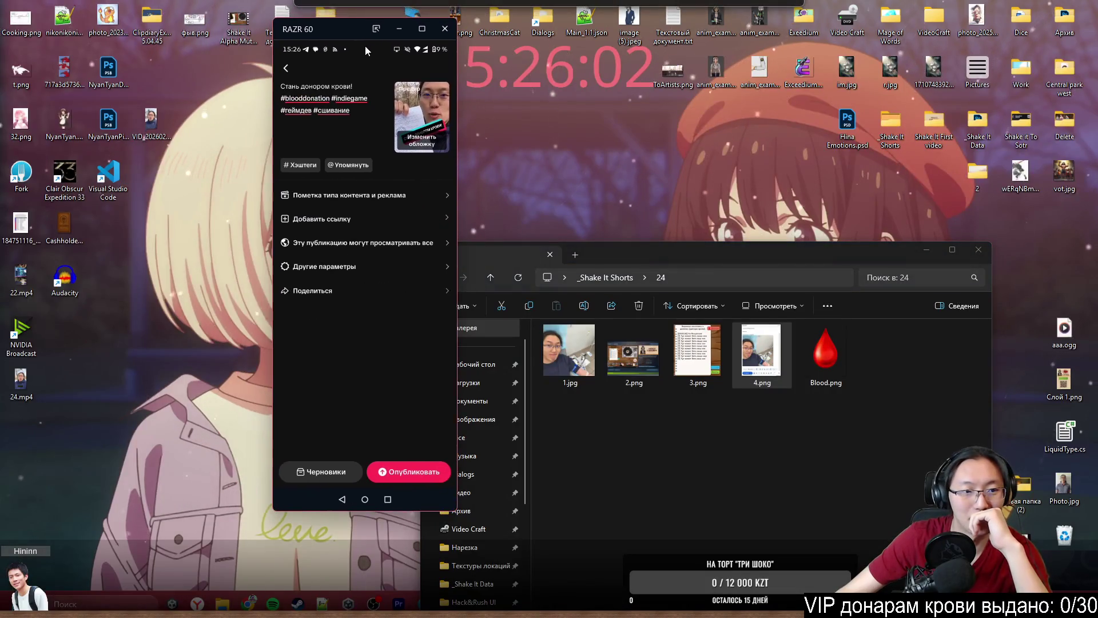
{"action": "double_click", "coordinate": [26, 373]}
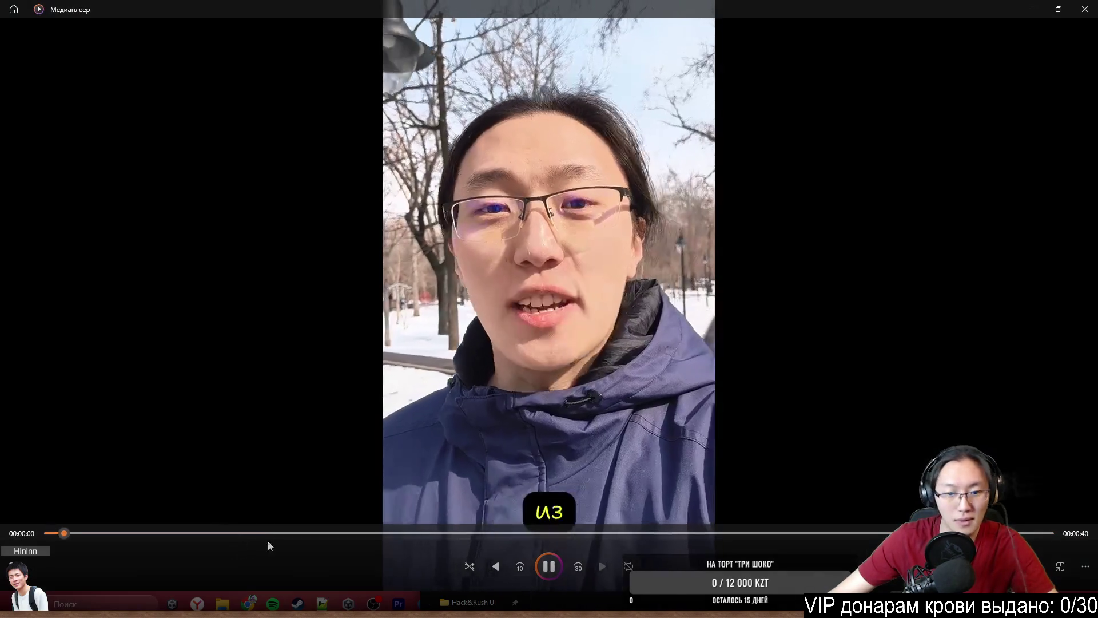
Step: Play 24.mp4 in Media Player, skipping ahead to 11 seconds then rewinding a few seconds
{"action": "left_click", "coordinate": [339, 533]}
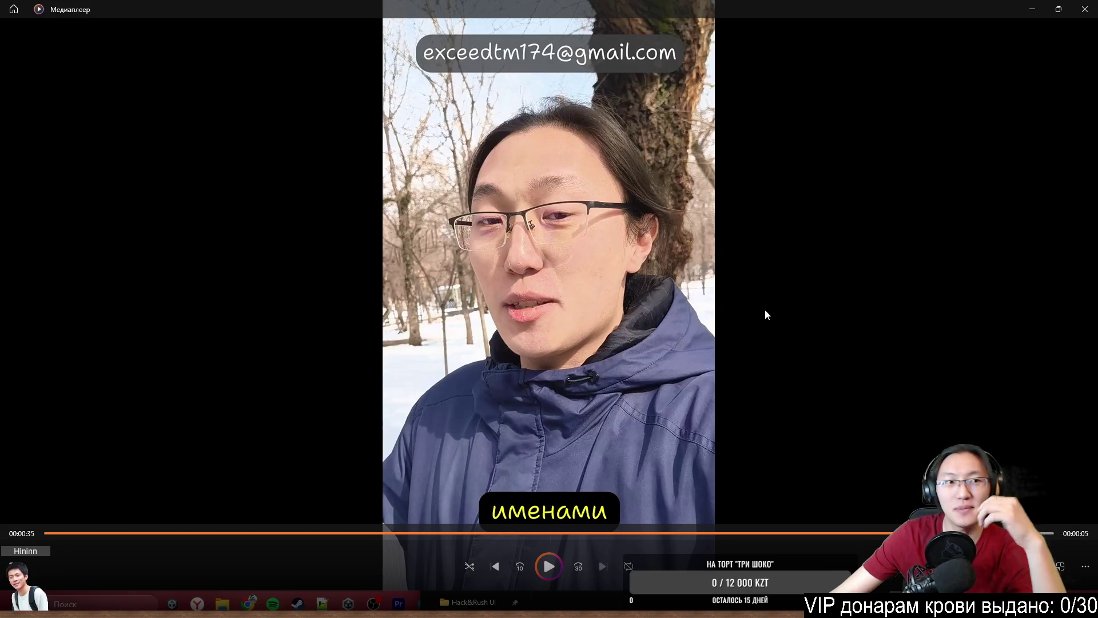
{"action": "mouse_move", "coordinate": [823, 535]}
{"action": "left_mouse_down"}
{"action": "mouse_move", "coordinate": [856, 536]}
{"action": "mouse_move", "coordinate": [672, 530]}
{"action": "mouse_move", "coordinate": [809, 531]}
{"action": "left_mouse_up"}
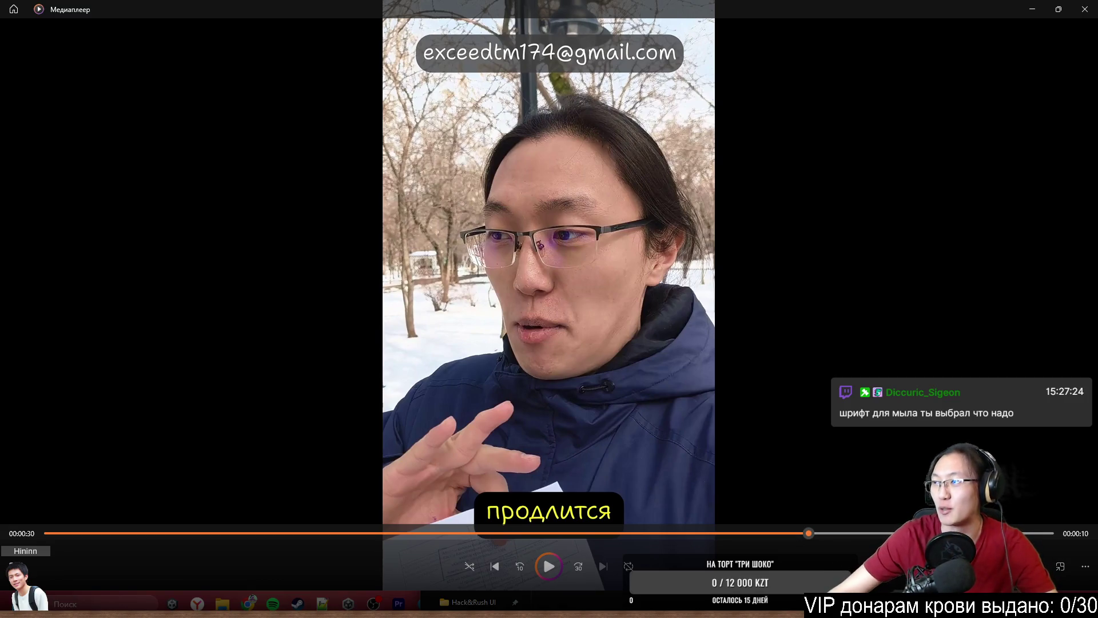
{"action": "key", "text": "alt+Tab"}
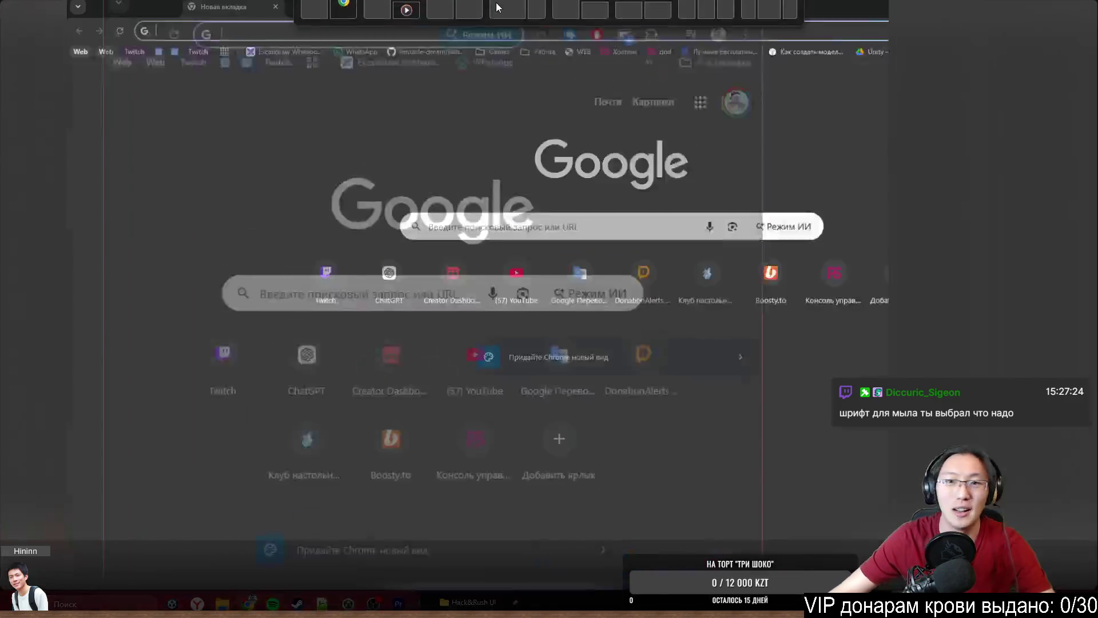
Step: Search Chrome for 'джошизо' and open the Джо Шизо YouTube channel
{"action": "type", "text": "dl"}
{"action": "key", "text": "BackSpace"}
{"action": "key", "text": "BackSpace"}
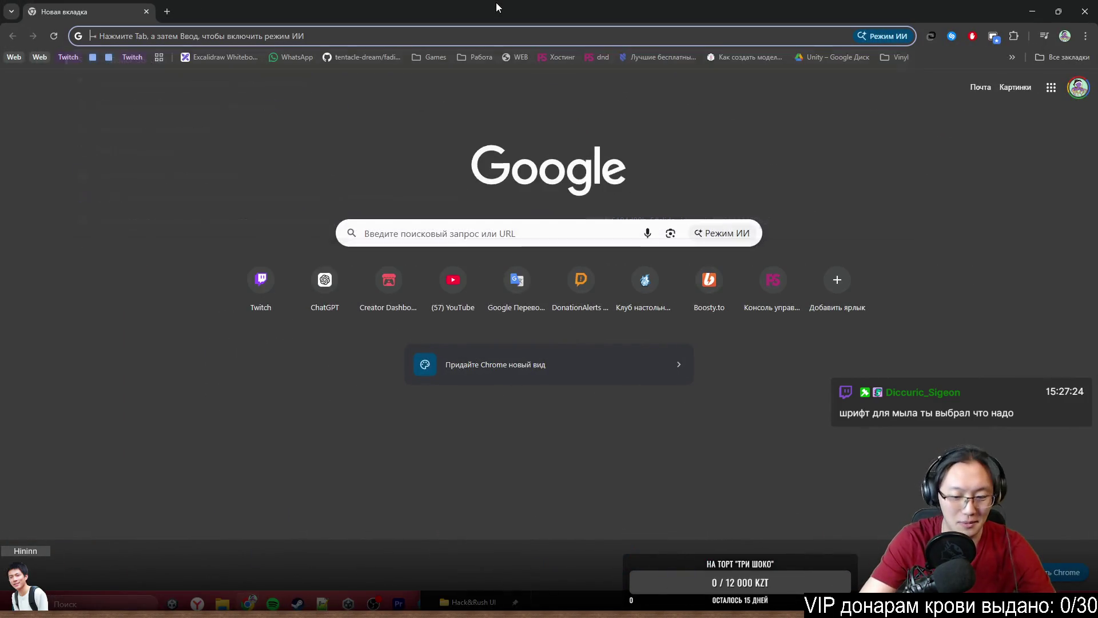
{"action": "type", "text": "джошизо"}
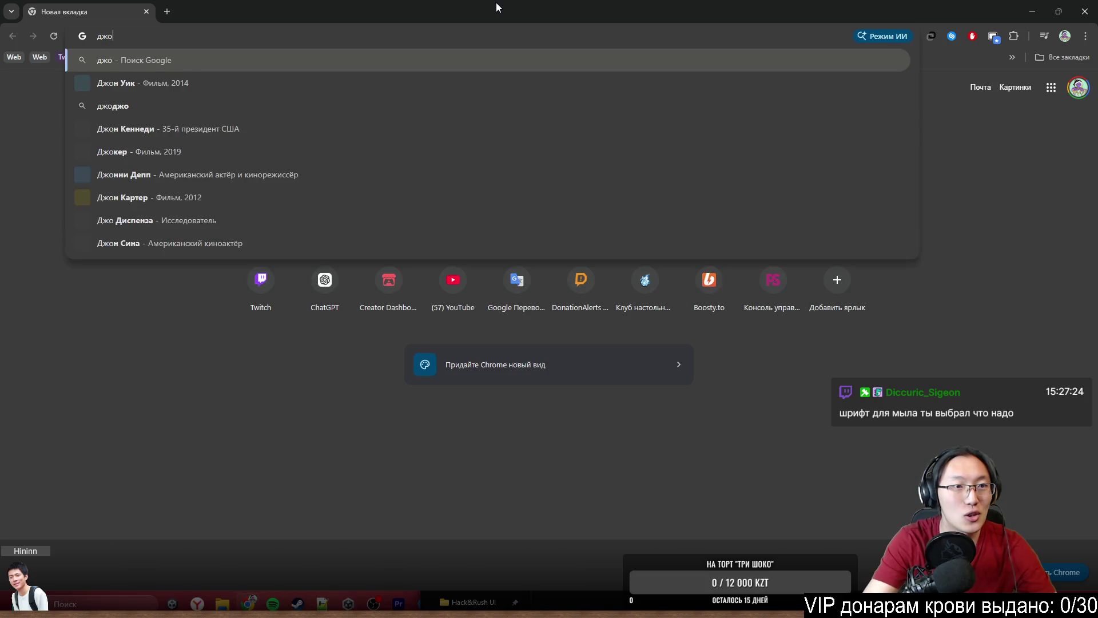
{"action": "key", "text": "Return"}
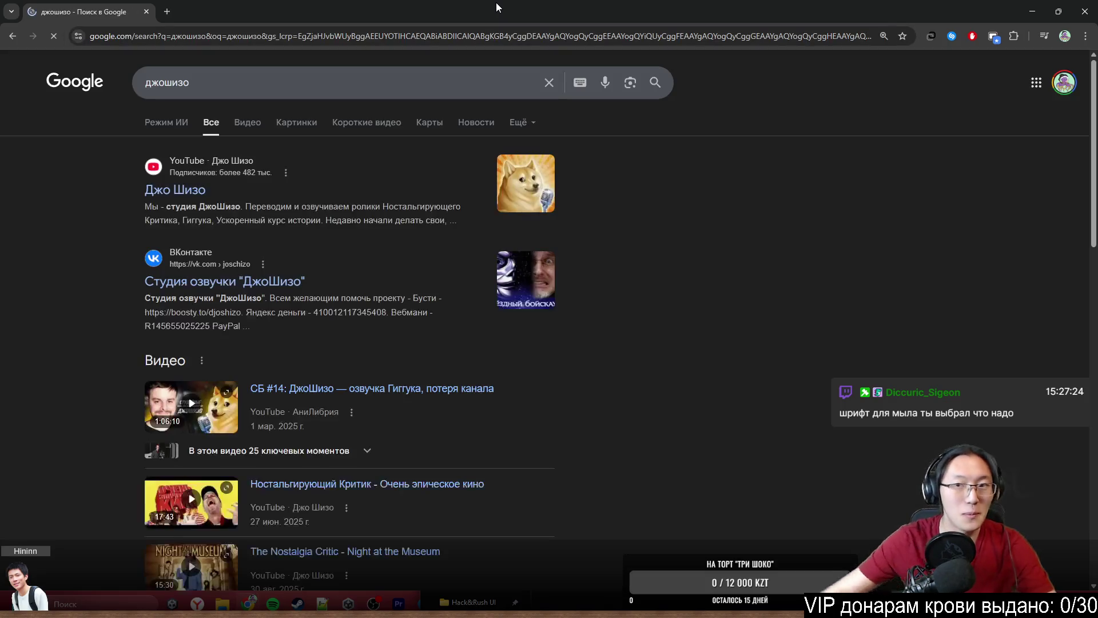
{"action": "left_click", "coordinate": [180, 191]}
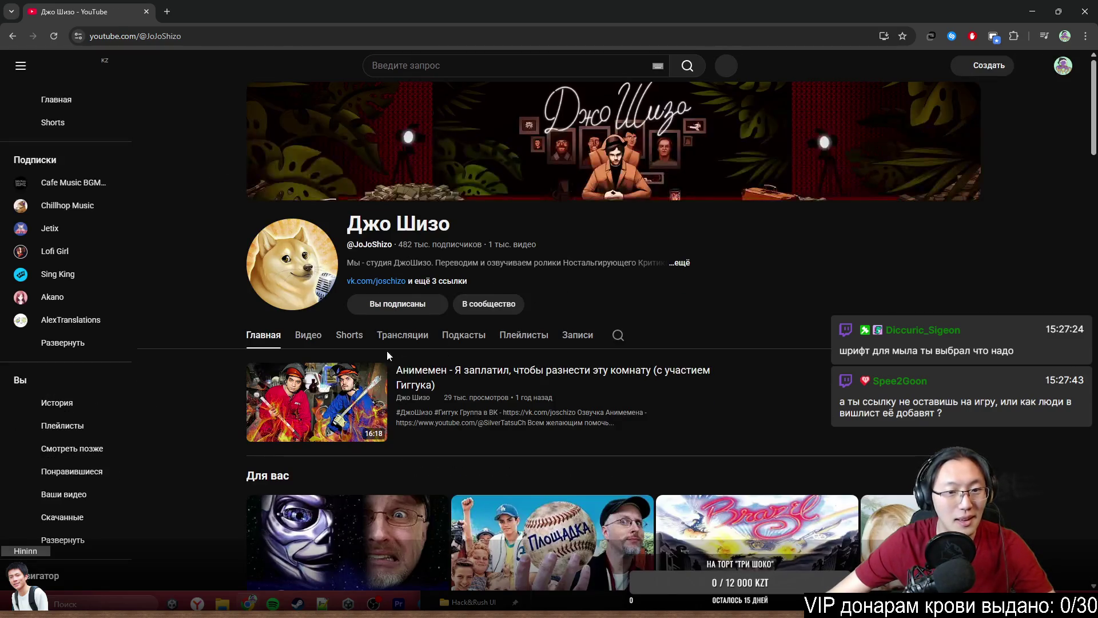
Step: Play 'Ностальгирующий Критик - Звёздный бойскаут' and skip to the end credits at 15:36
{"action": "scroll", "coordinate": [401, 306], "scroll_direction": "down", "scroll_amount": 5}
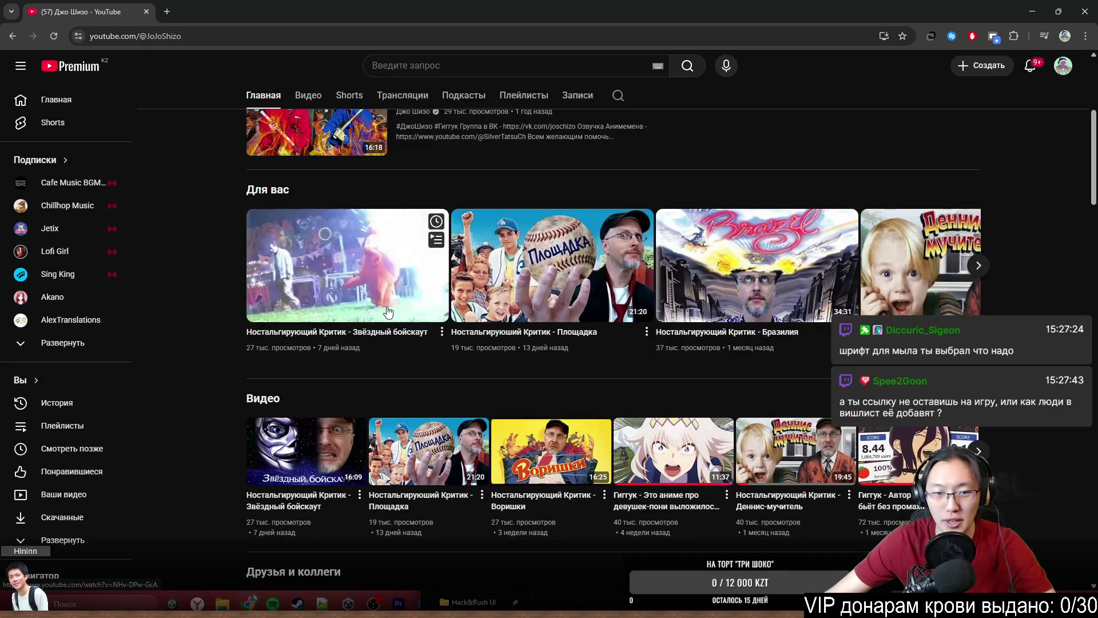
{"action": "left_click", "coordinate": [435, 315]}
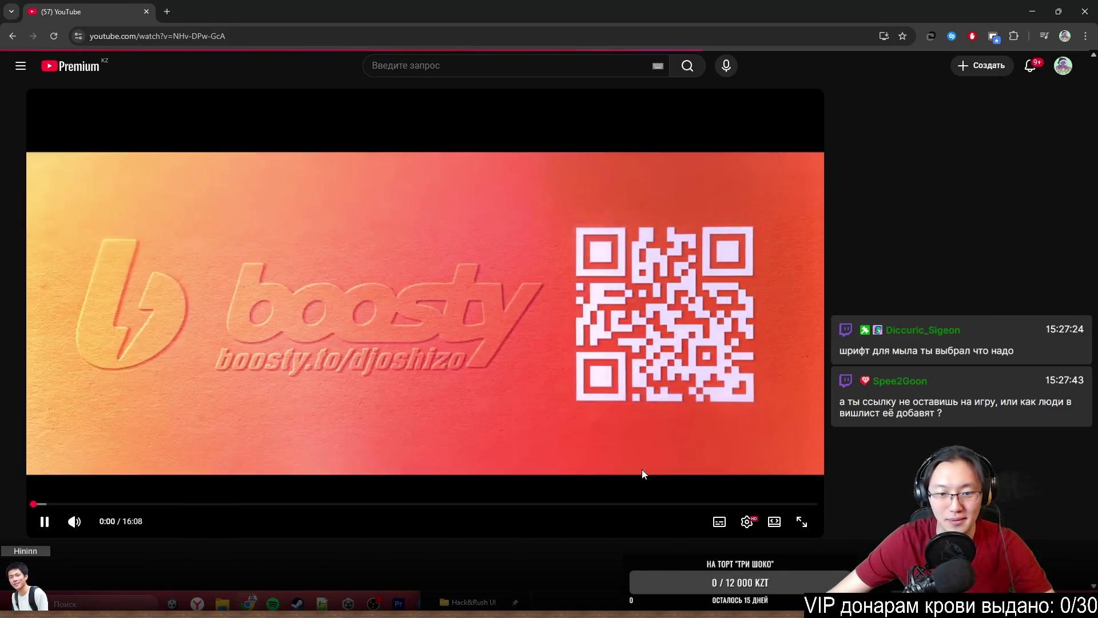
{"action": "left_click", "coordinate": [793, 504]}
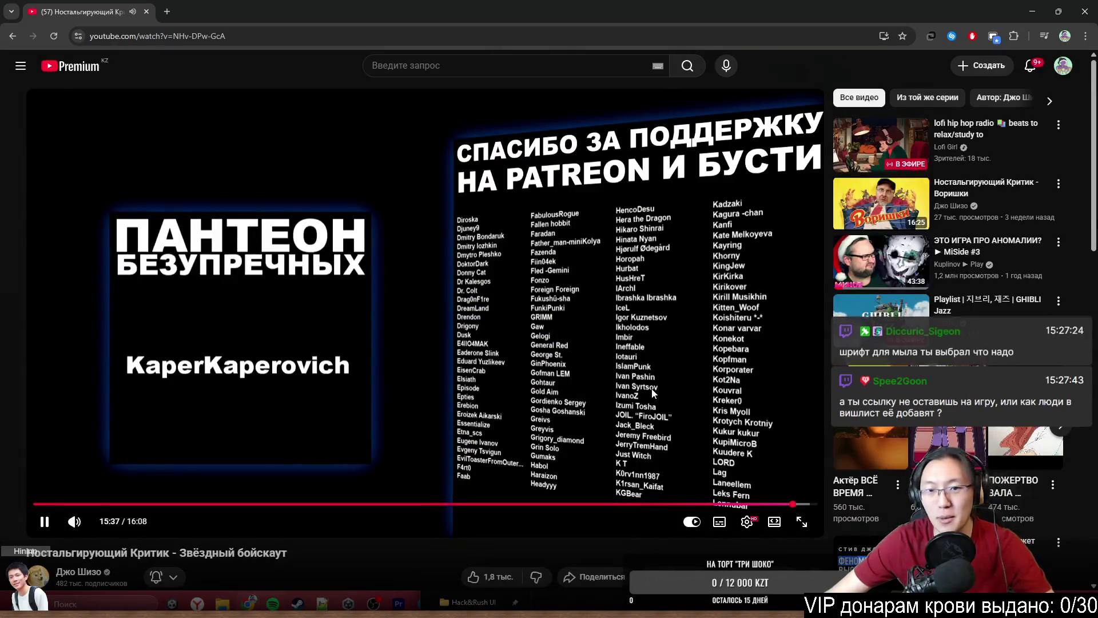
Step: Read the Patreon and Бусти supporter credits, pausing and resuming playback repeatedly up to 15:50
{"action": "left_click", "coordinate": [716, 337]}
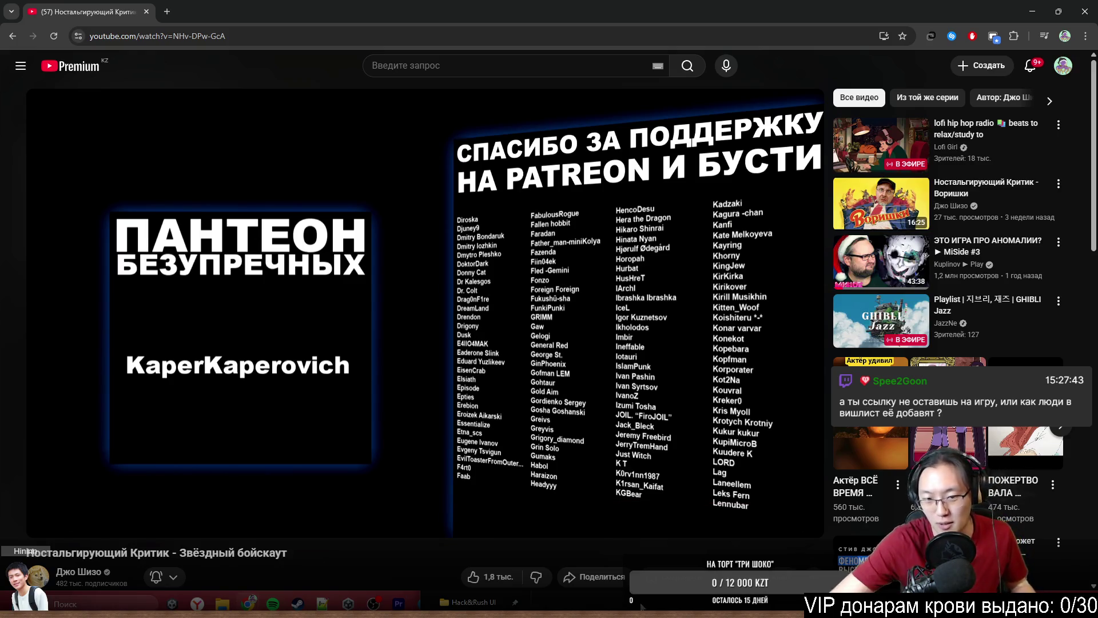
{"action": "key", "text": "space"}
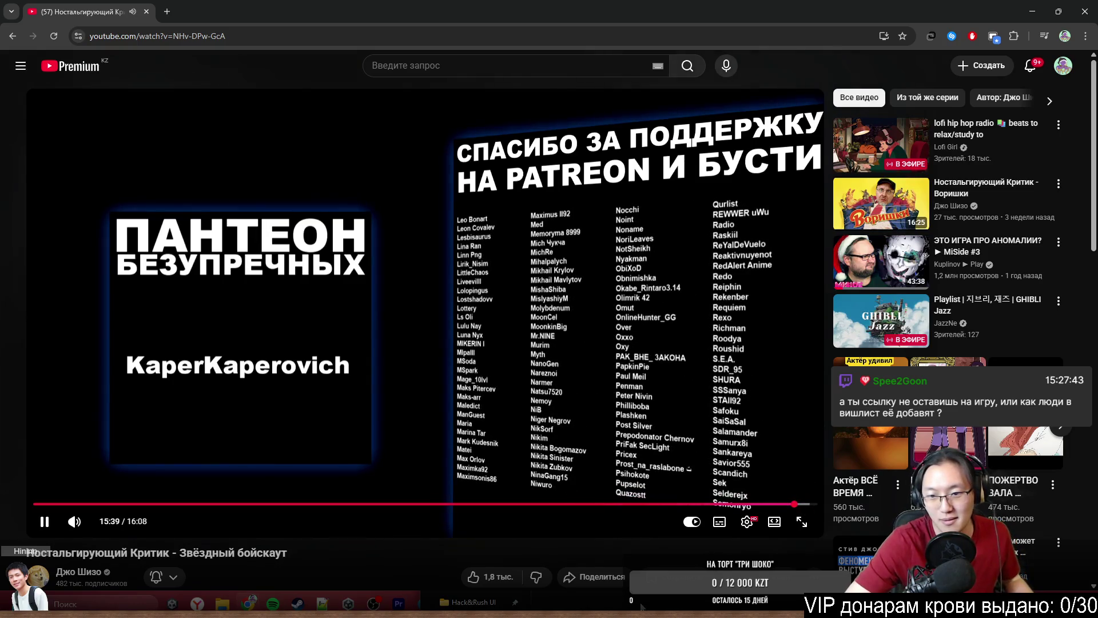
{"action": "key", "text": "space"}
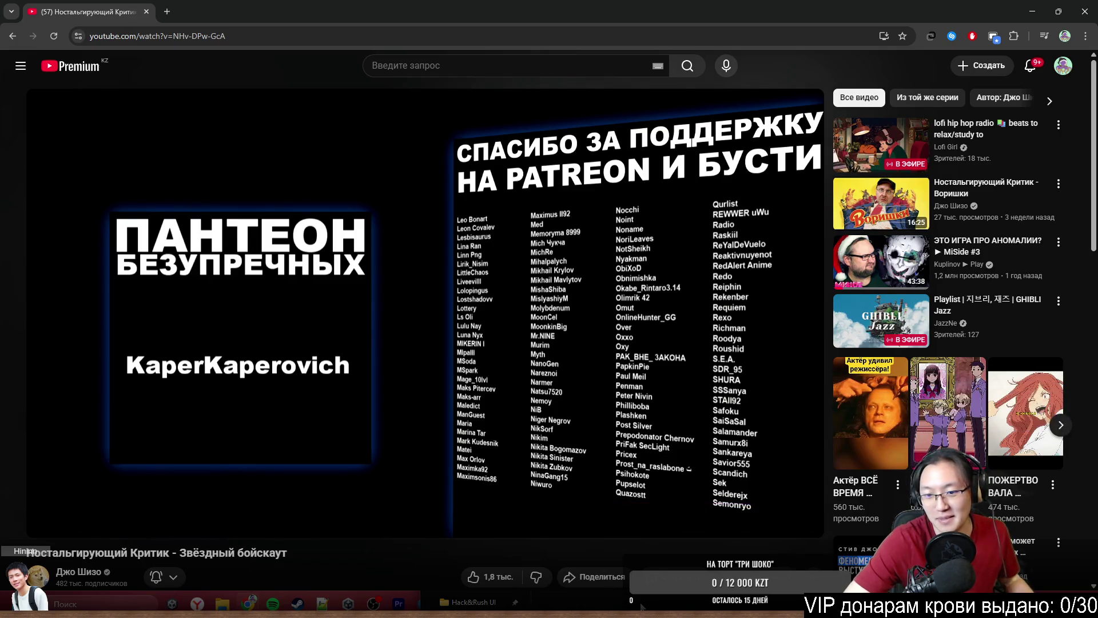
{"action": "key", "text": "space"}
{"action": "key", "text": "space"}
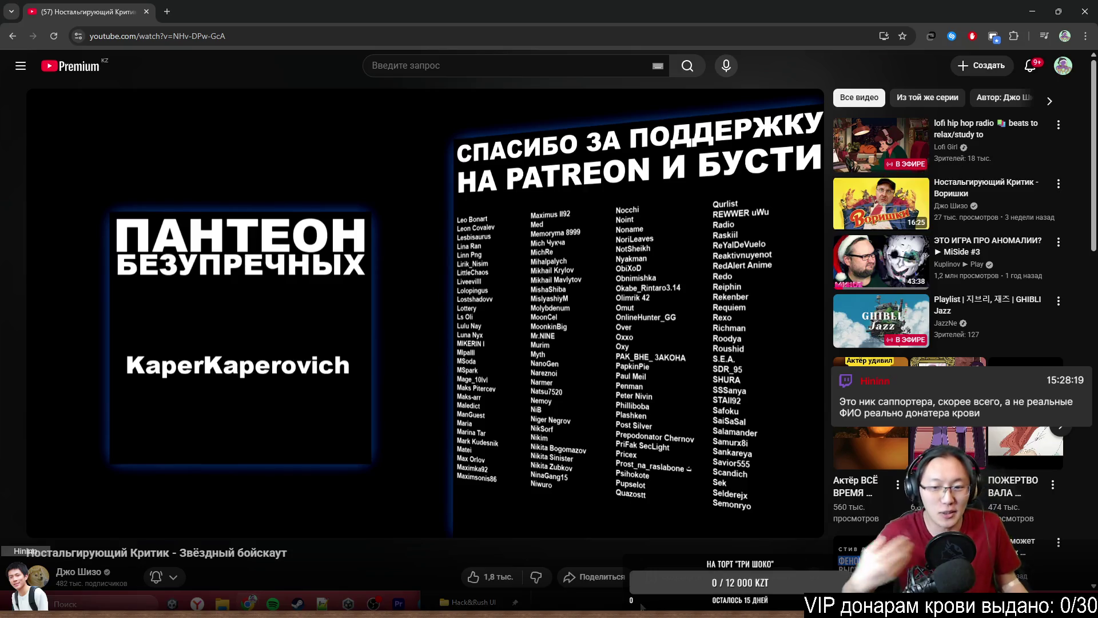
{"action": "key", "text": "space"}
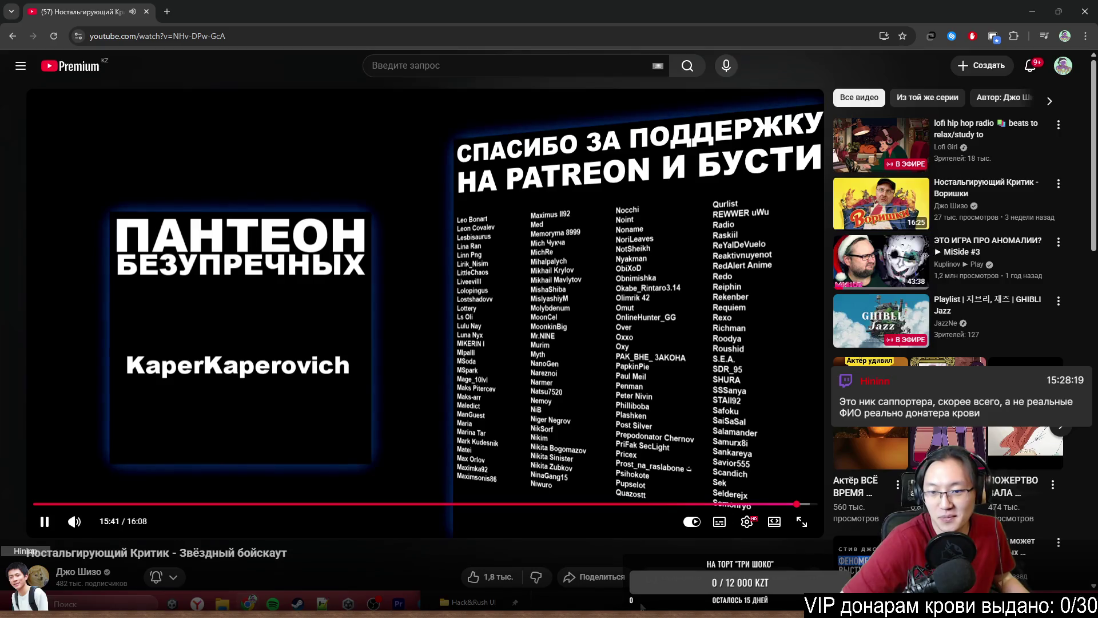
{"action": "key", "text": "space"}
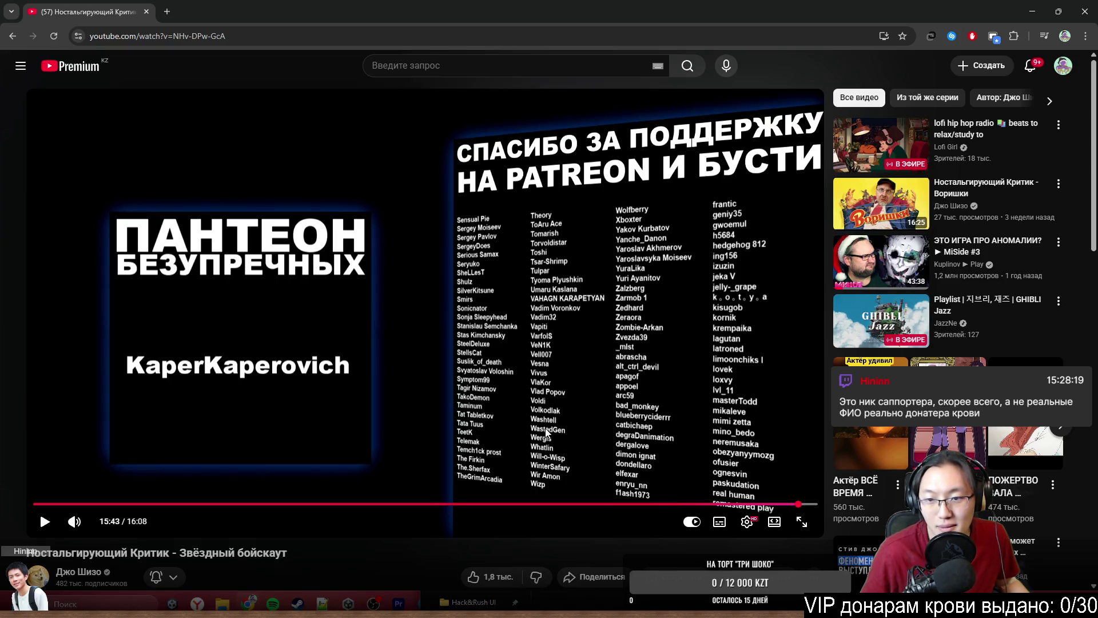
{"action": "left_click", "coordinate": [749, 475]}
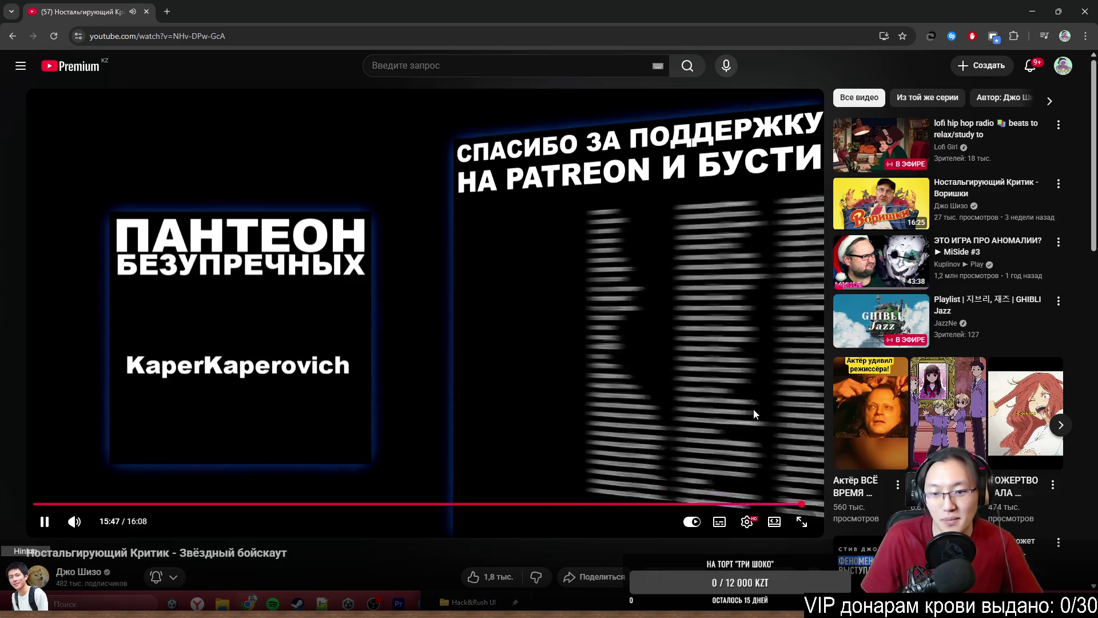
{"action": "left_click", "coordinate": [645, 368]}
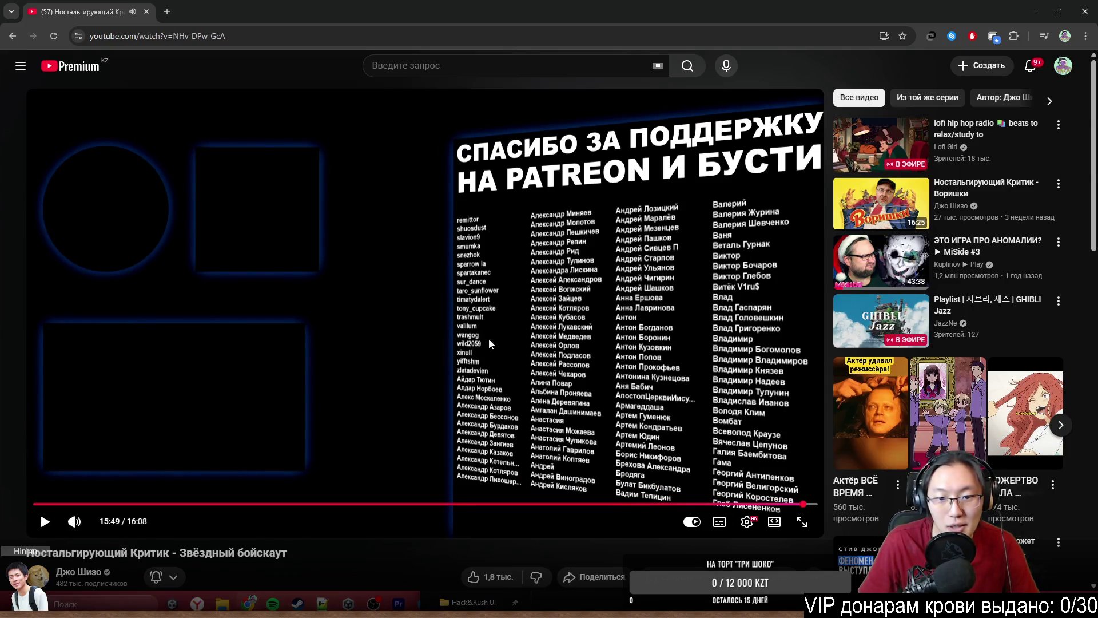
{"action": "left_click", "coordinate": [732, 453]}
{"action": "left_click", "coordinate": [728, 347]}
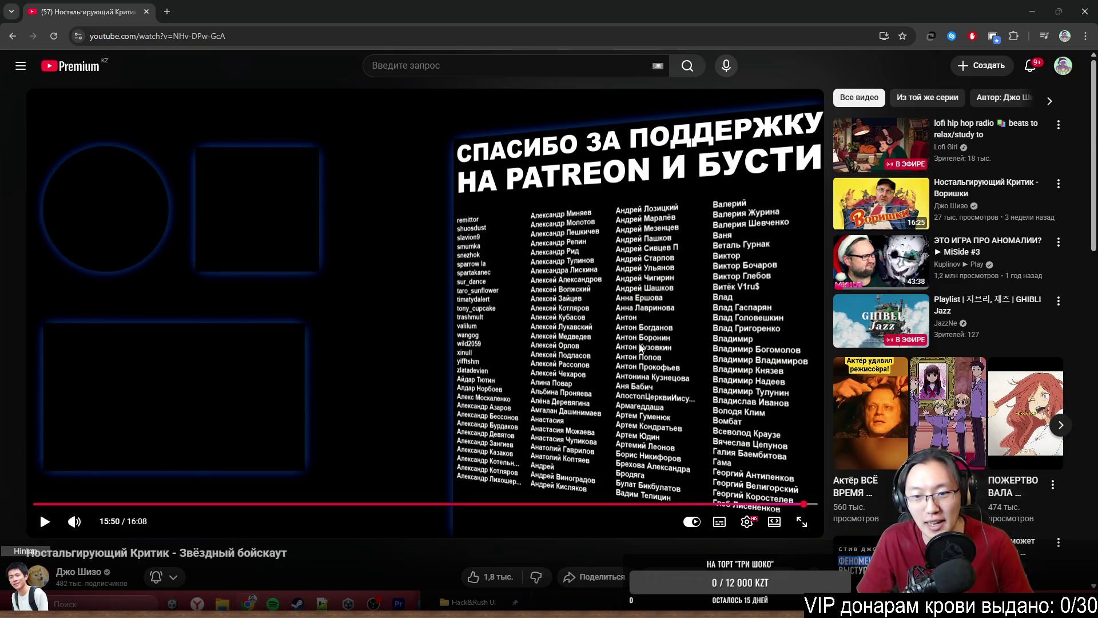
{"action": "left_click", "coordinate": [777, 461]}
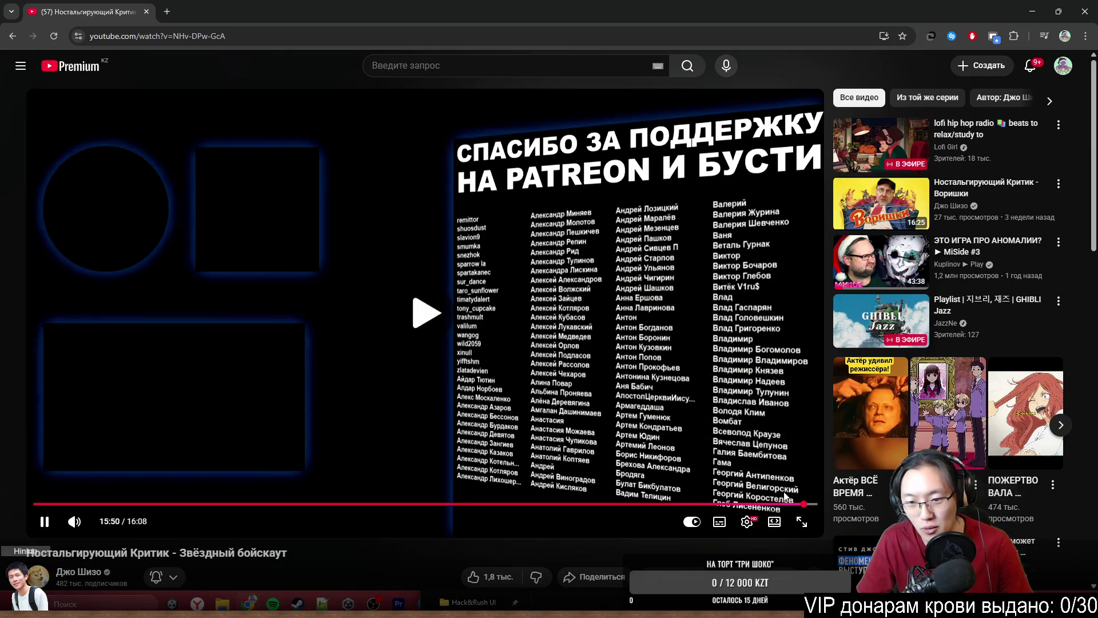
Step: Seek back through the credits to 15:44, 15:40, then 15:28, pausing at each
{"action": "left_click", "coordinate": [798, 504]}
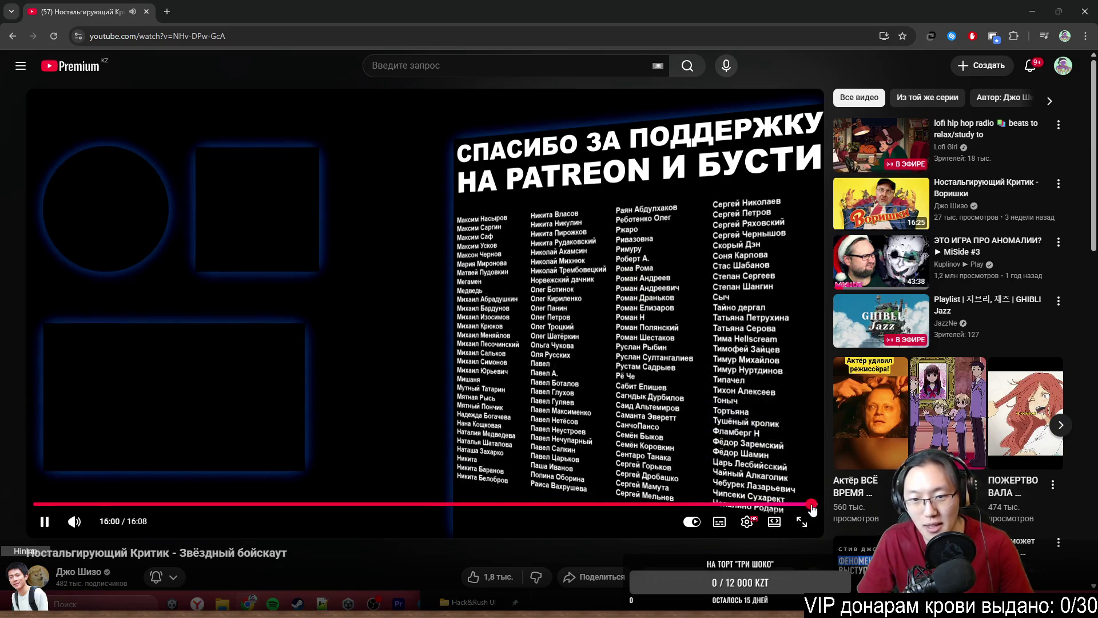
{"action": "left_click", "coordinate": [761, 426]}
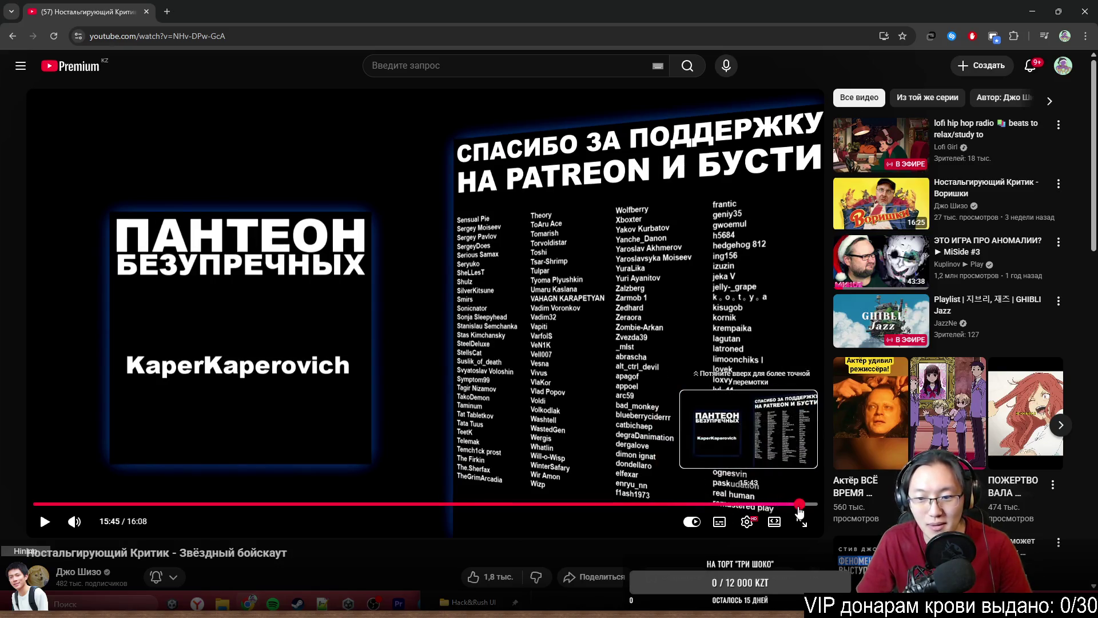
{"action": "left_click_drag", "start_coordinate": [799, 505], "coordinate": [799, 508]}
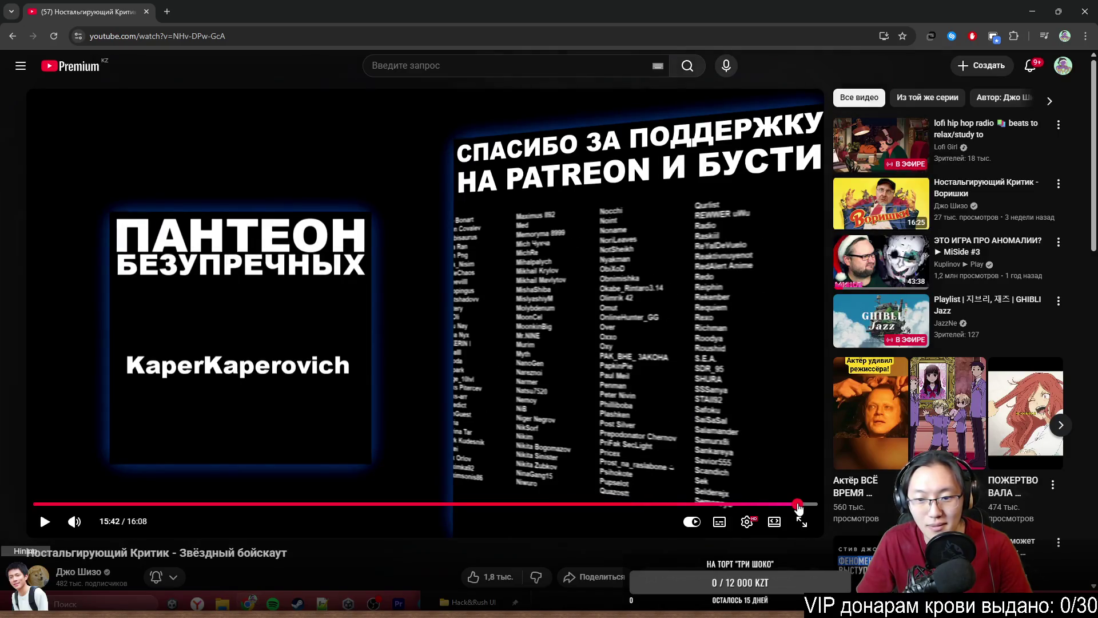
{"action": "left_click", "coordinate": [785, 445]}
{"action": "left_click", "coordinate": [620, 359]}
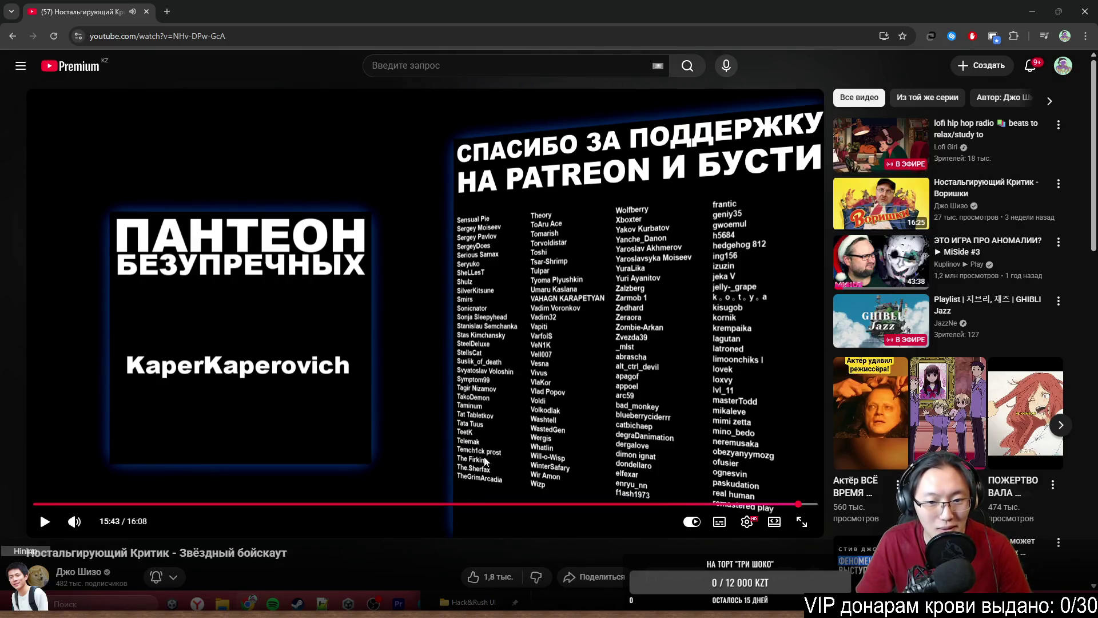
{"action": "left_click", "coordinate": [787, 504]}
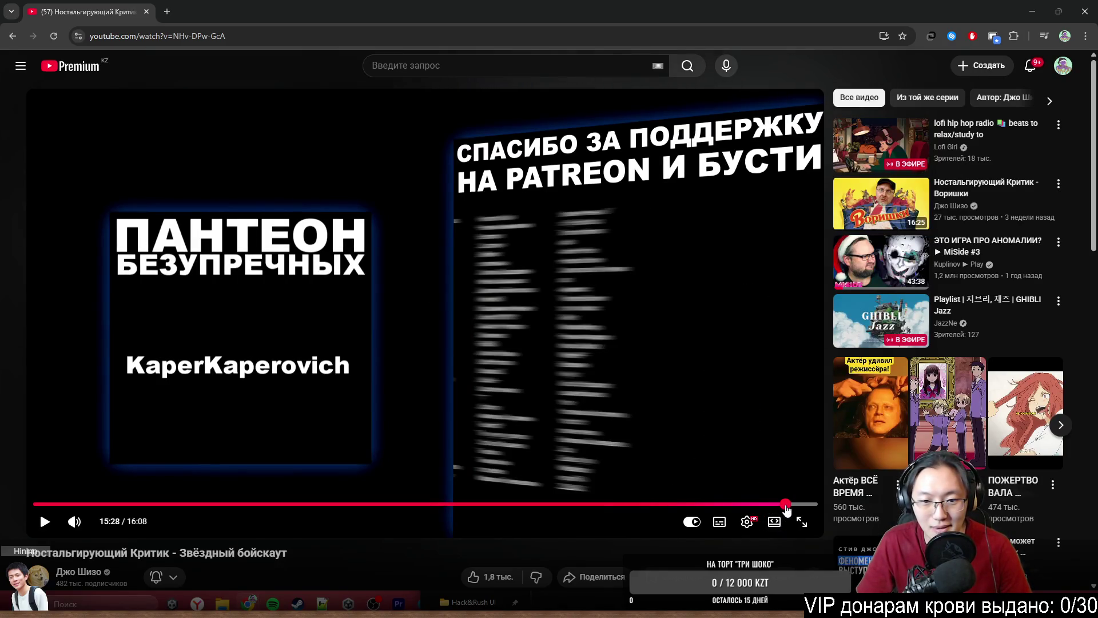
{"action": "left_click", "coordinate": [746, 438]}
{"action": "left_click", "coordinate": [746, 437]}
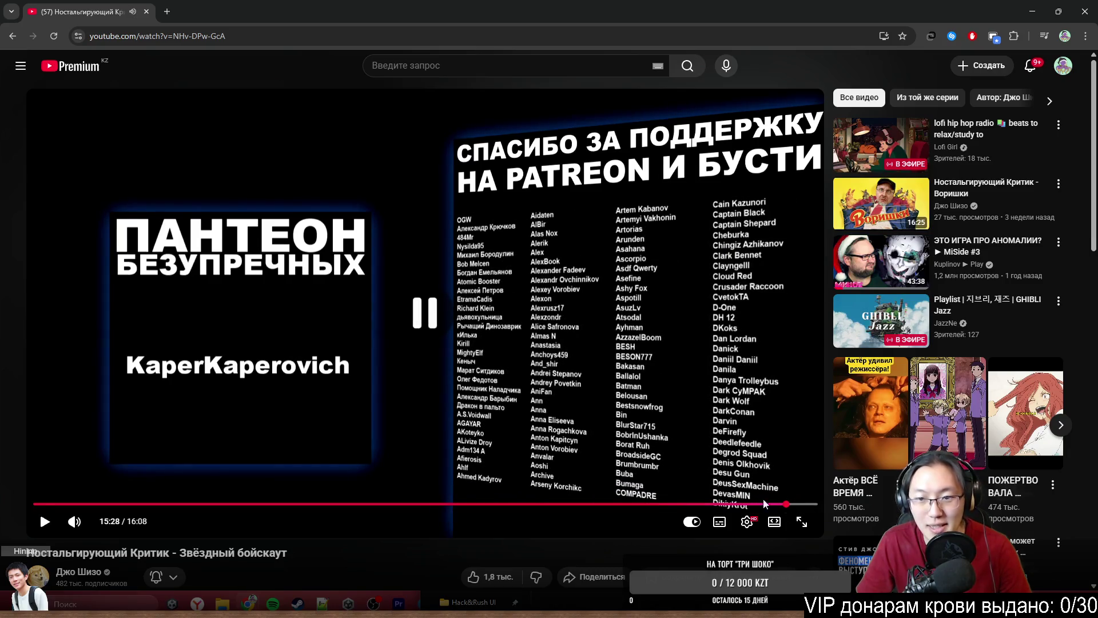
Step: Jump back to 15:12, rewind five seconds to 15:08, and pause the credits
{"action": "left_click", "coordinate": [771, 505]}
{"action": "left_click", "coordinate": [725, 421]}
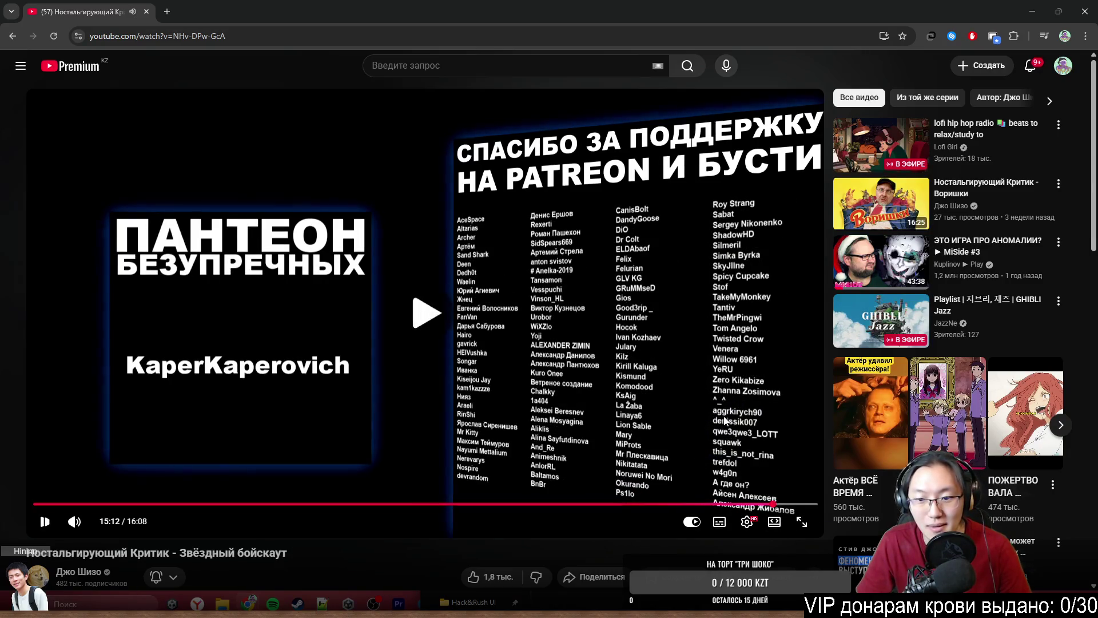
{"action": "left_click", "coordinate": [727, 401]}
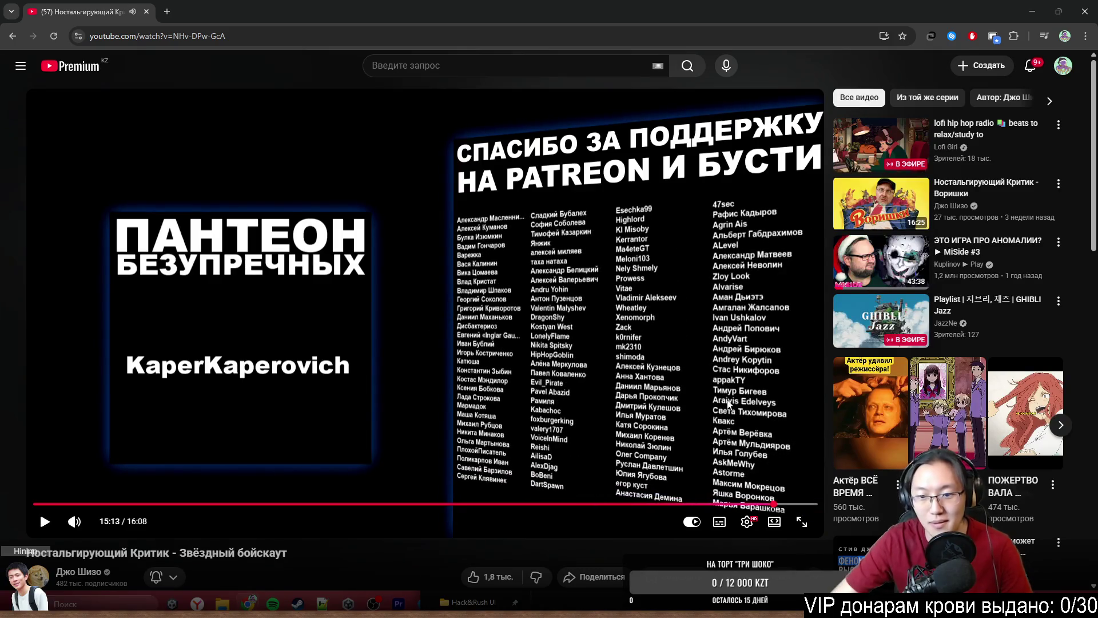
{"action": "key", "text": "Left"}
{"action": "left_click", "coordinate": [727, 411]}
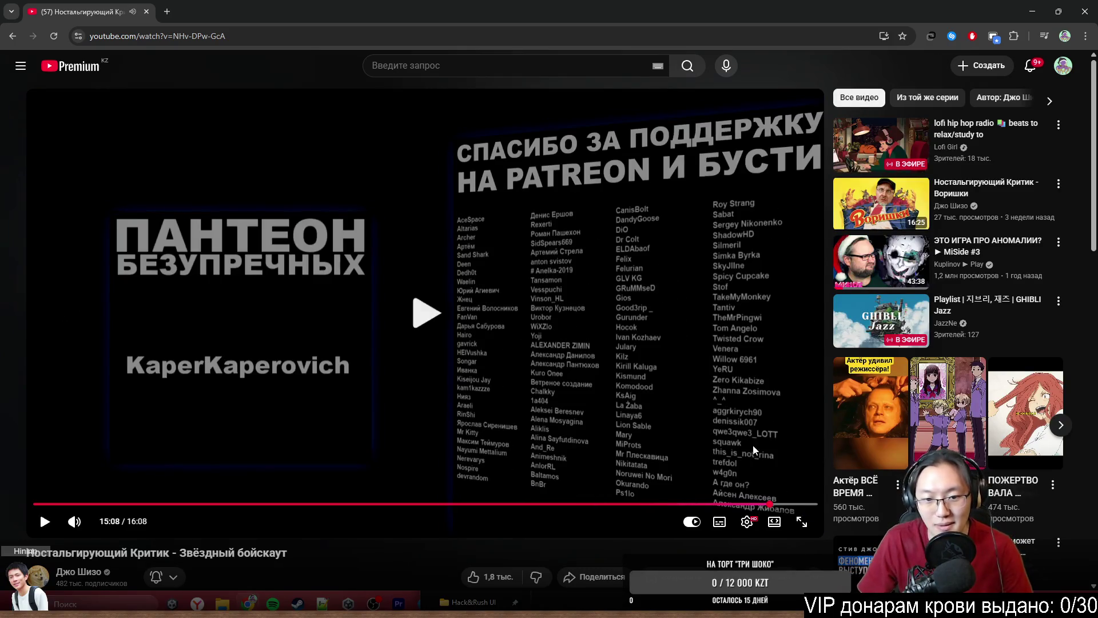
{"action": "left_click", "coordinate": [661, 327]}
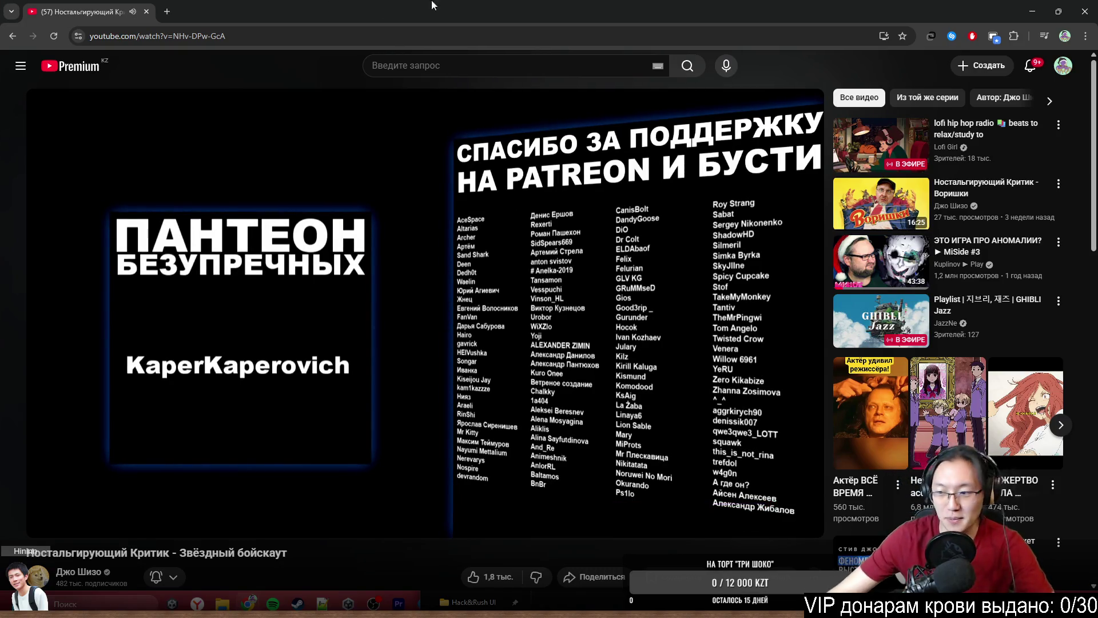
Step: Restore and re-maximize the browser window, then jump ahead to 15:54
{"action": "double_click", "coordinate": [432, 6]}
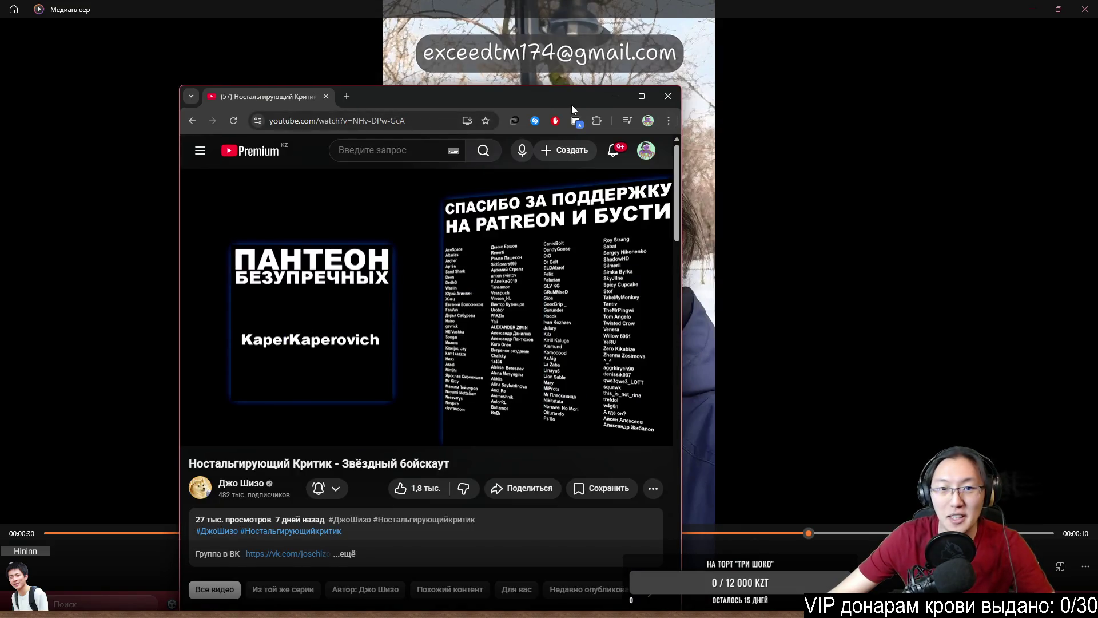
{"action": "double_click", "coordinate": [572, 105]}
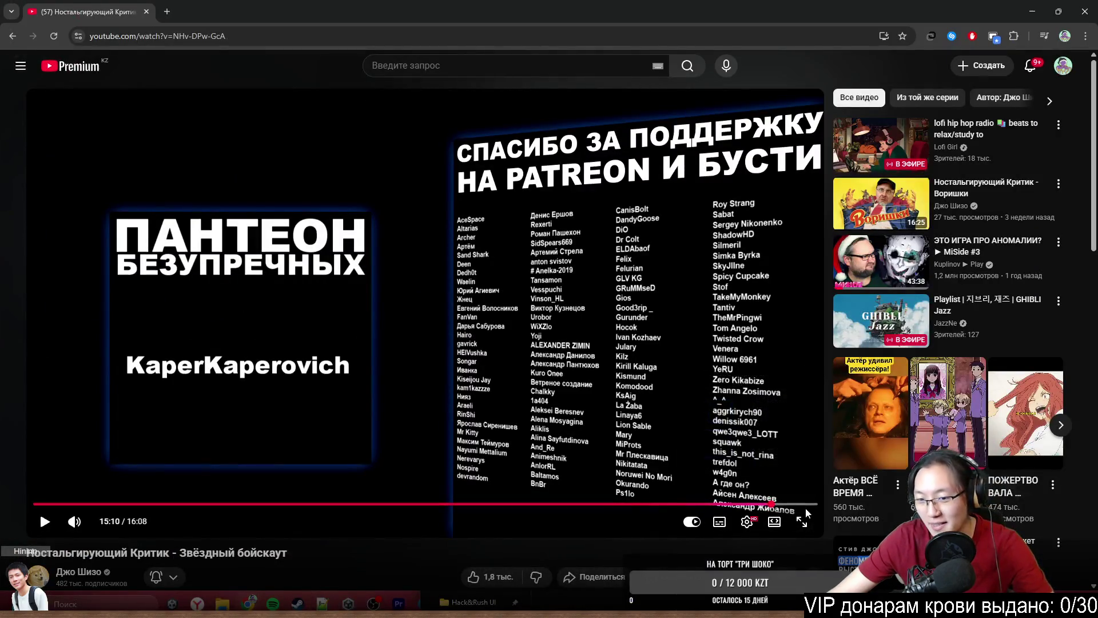
{"action": "left_click", "coordinate": [807, 509]}
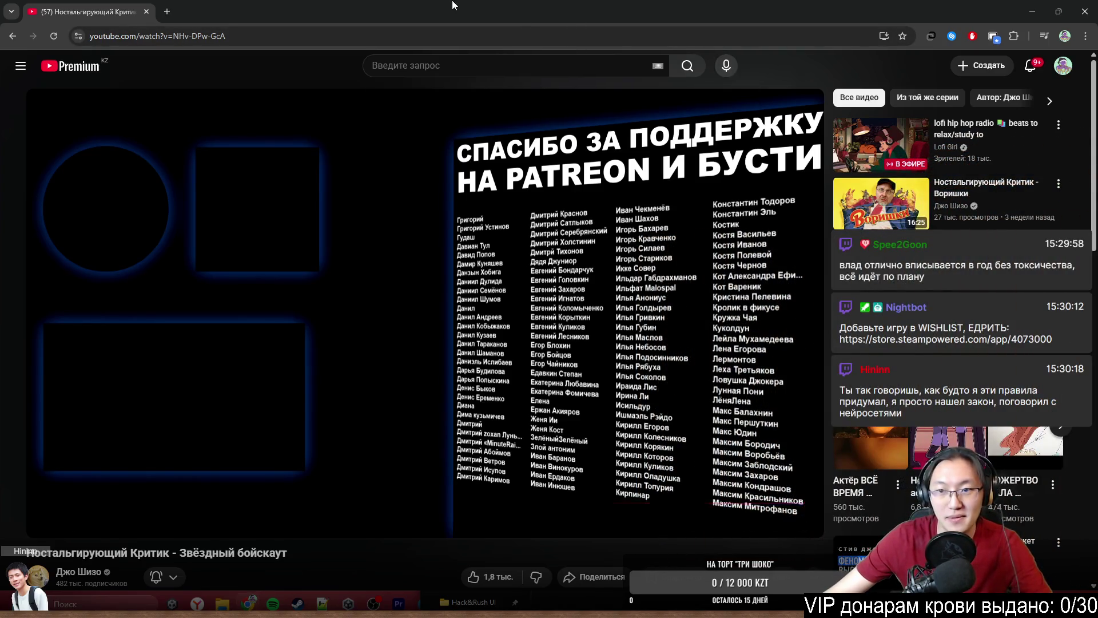
Step: Close the browser and Media Player, then drag the phone mirror to the left screen edge
{"action": "mouse_move", "coordinate": [545, 4]}
{"action": "left_mouse_down"}
{"action": "mouse_move", "coordinate": [355, 6]}
{"action": "mouse_move", "coordinate": [568, 5]}
{"action": "left_mouse_up"}
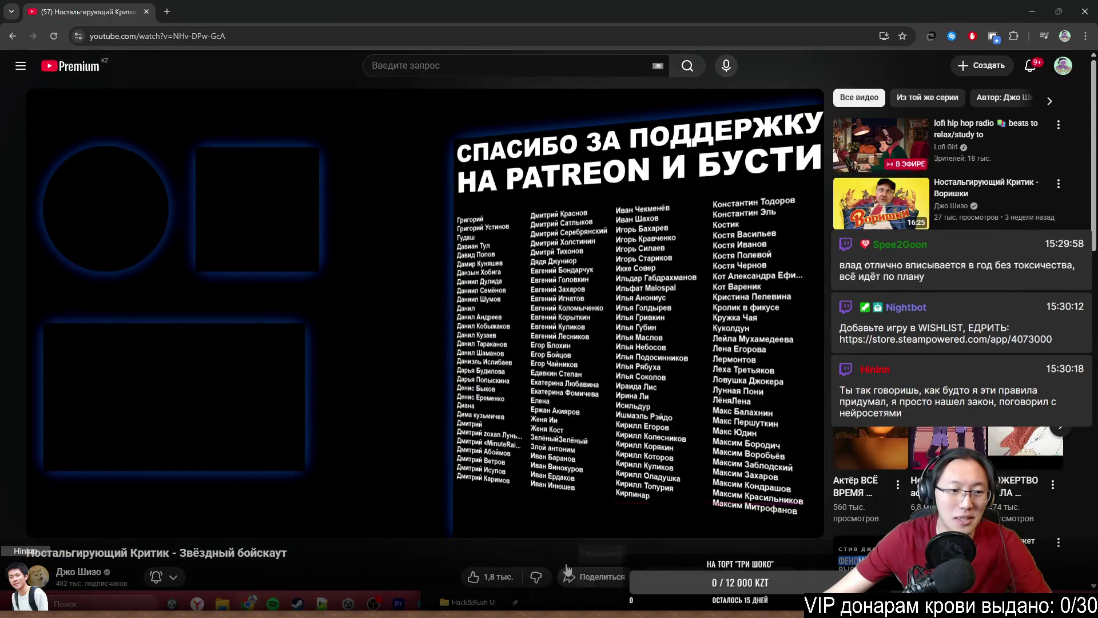
{"action": "double_click", "coordinate": [569, 5]}
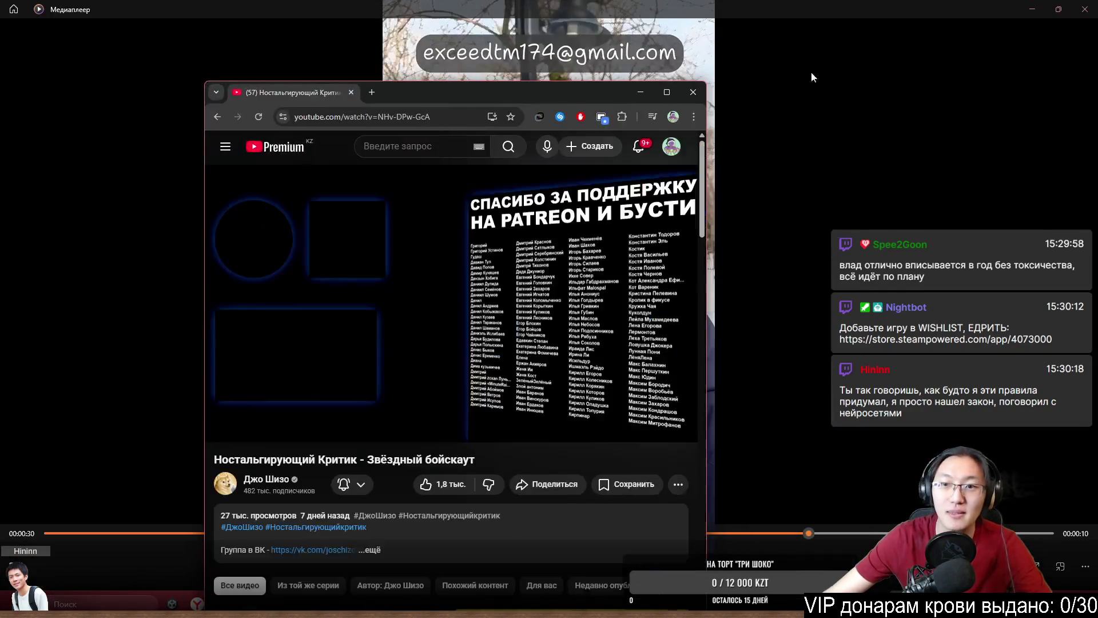
{"action": "left_click", "coordinate": [694, 95]}
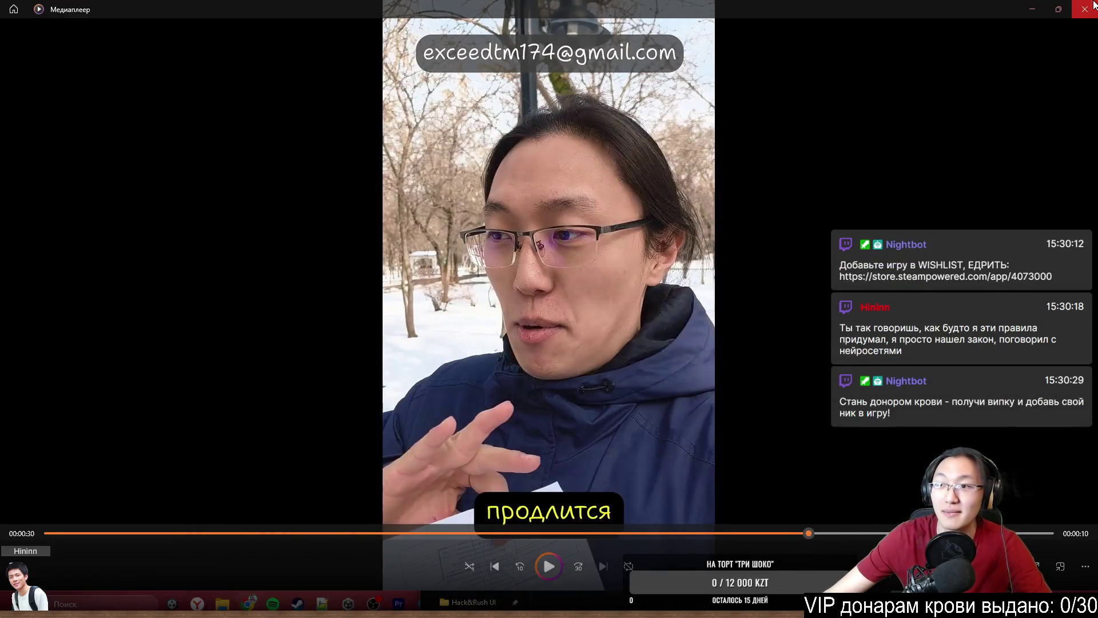
{"action": "left_click", "coordinate": [1085, 9]}
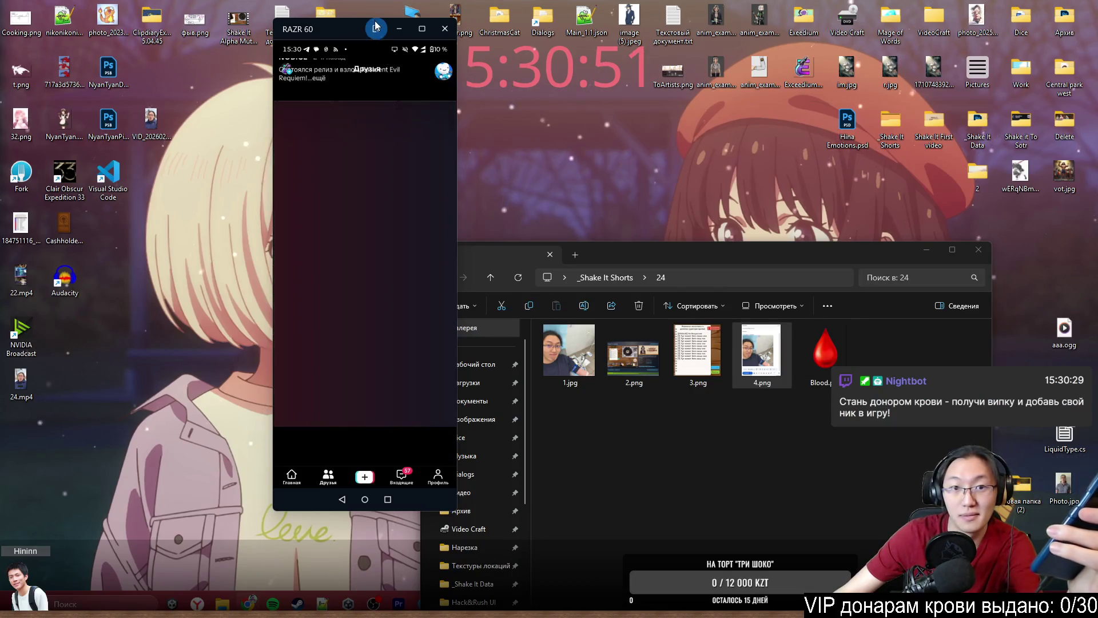
{"action": "left_click_drag", "start_coordinate": [340, 30], "coordinate": [2, 172]}
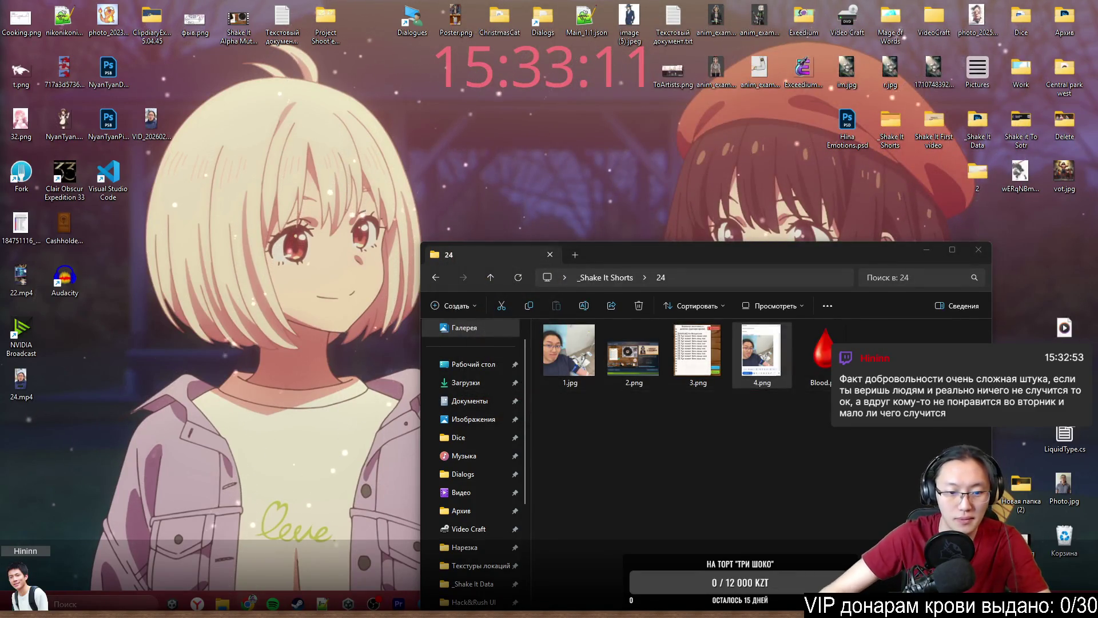
Step: Move the 24 folder window up and to the left
{"action": "left_click_drag", "start_coordinate": [665, 257], "coordinate": [537, 133]}
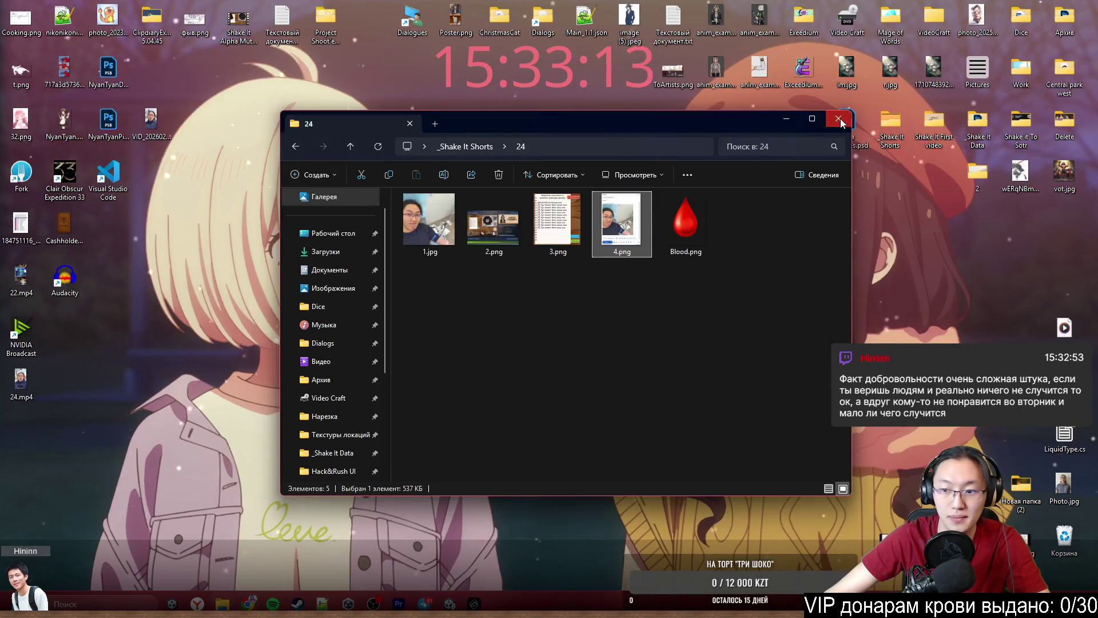
Step: Close the File Explorer window showing the _Shake It Shorts\24 folder
{"action": "left_click", "coordinate": [849, 125]}
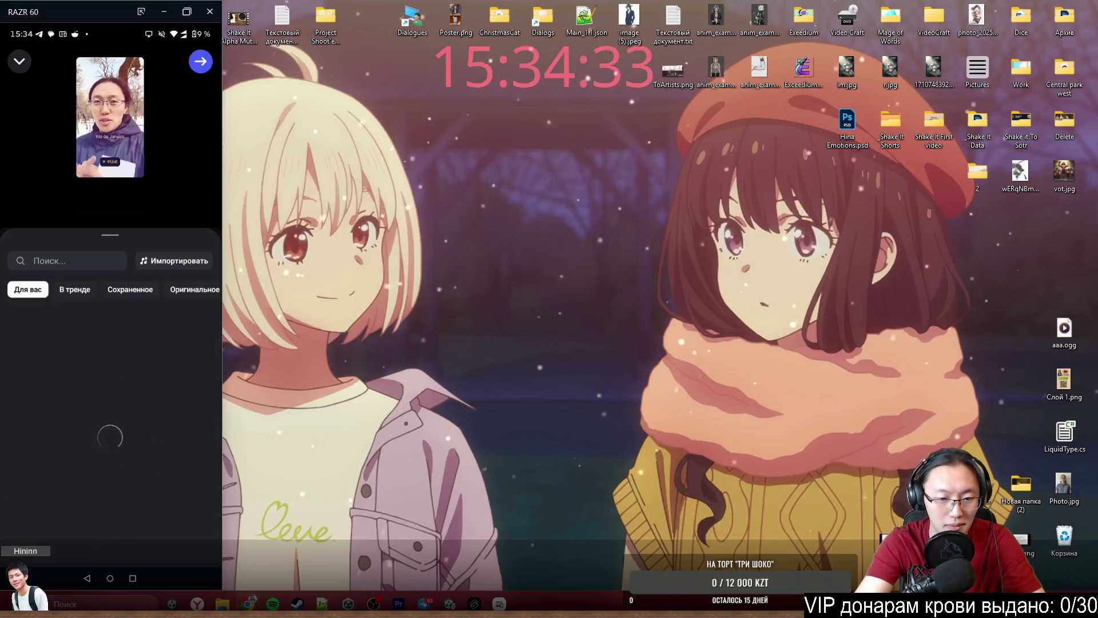
Step: Search 'Steven Universe' and apply the HYGH Lofi Music track as the Reel's background song
{"action": "left_click", "coordinate": [67, 260]}
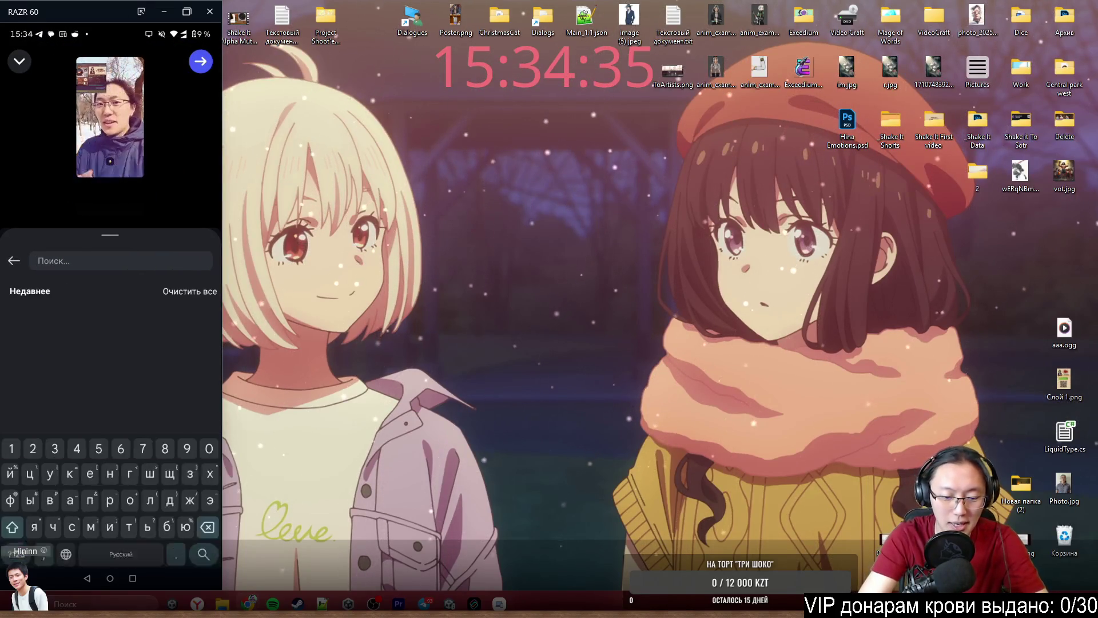
{"action": "type", "text": "steaven"}
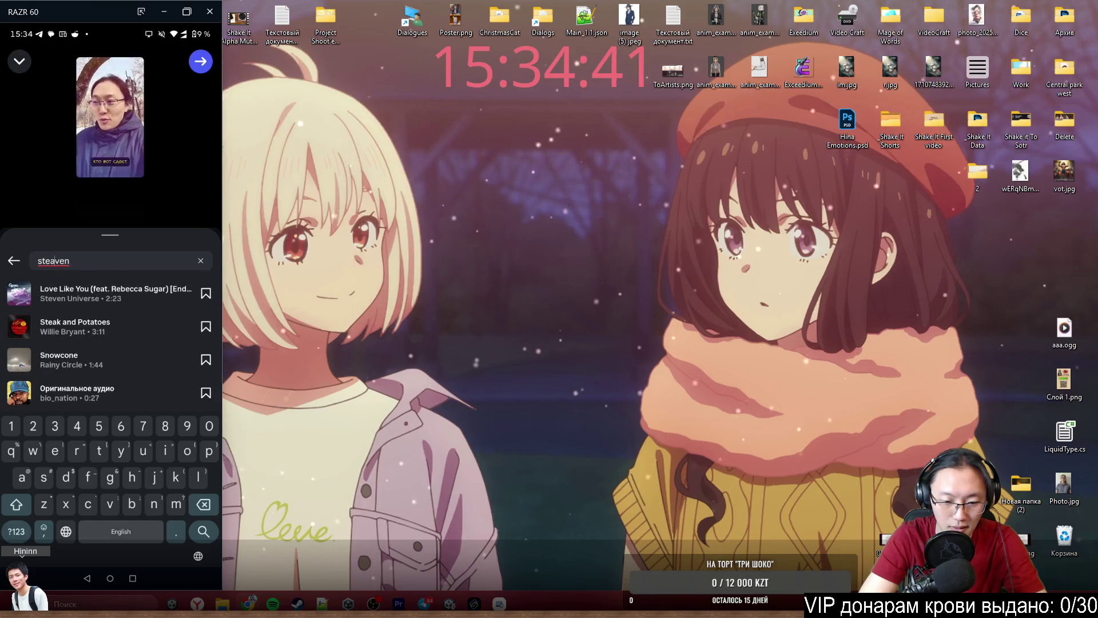
{"action": "key", "text": "BackSpace"}
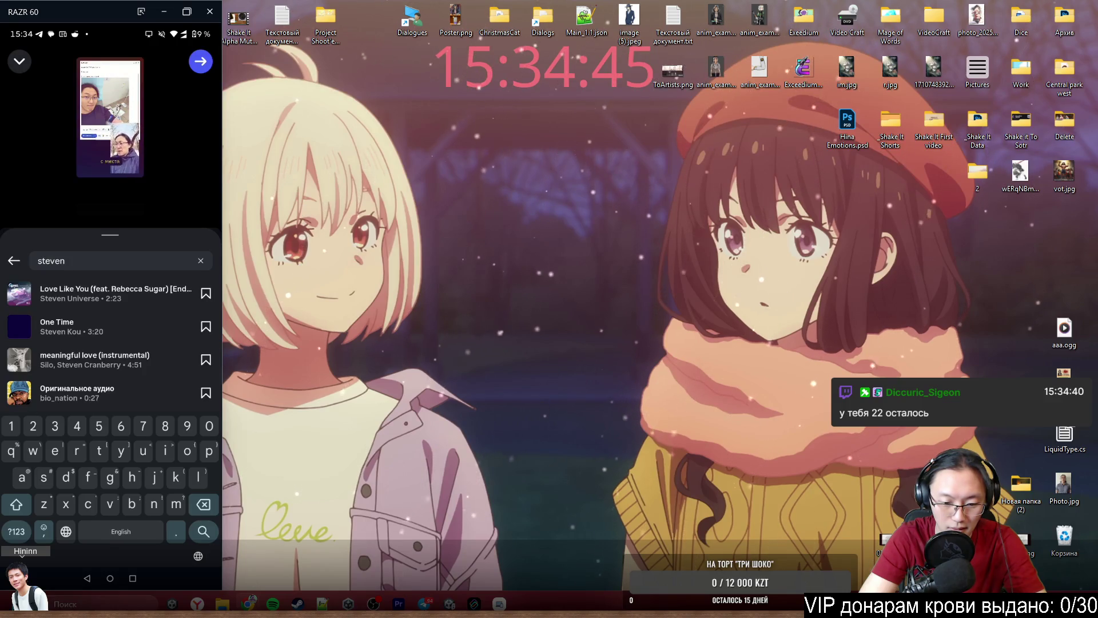
{"action": "type", "text": "a"}
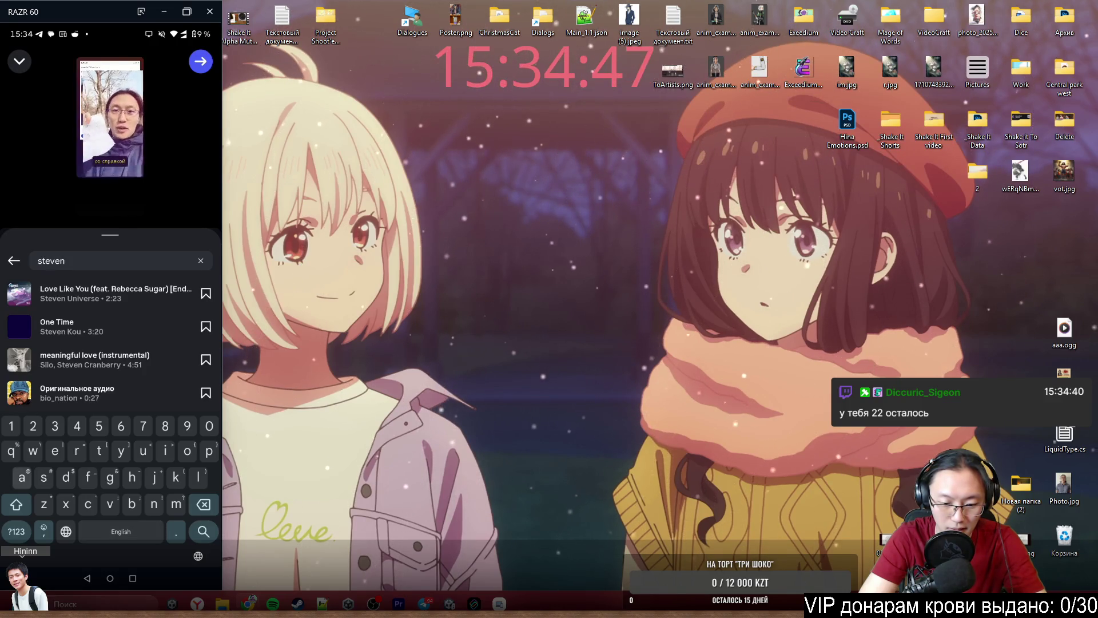
{"action": "left_click", "coordinate": [72, 261]}
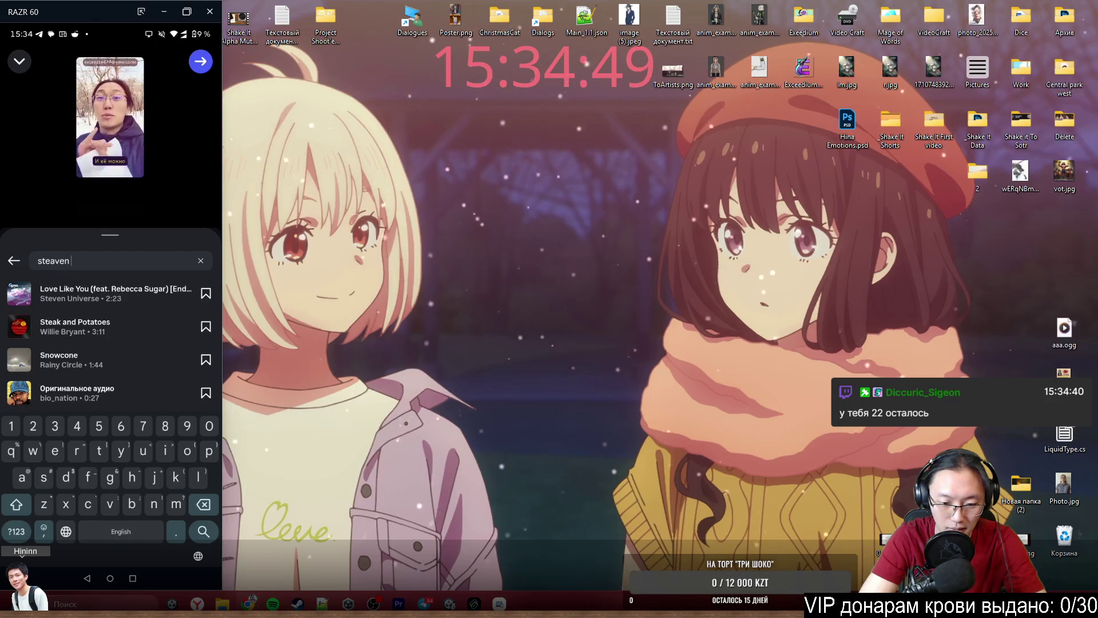
{"action": "type", "text": "uni"}
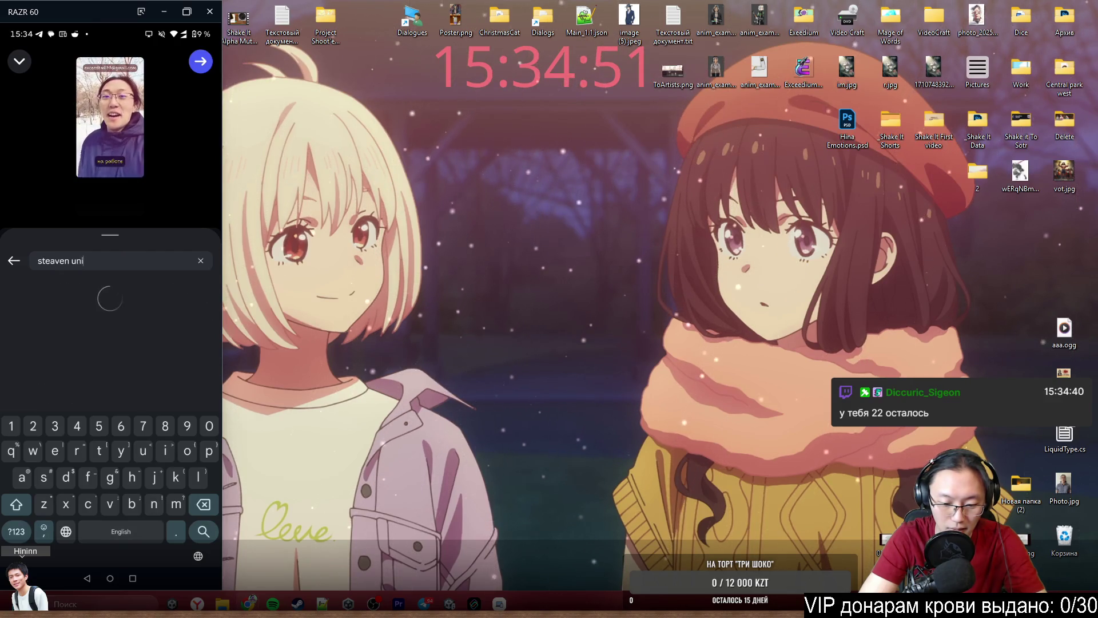
{"action": "type", "text": "verse"}
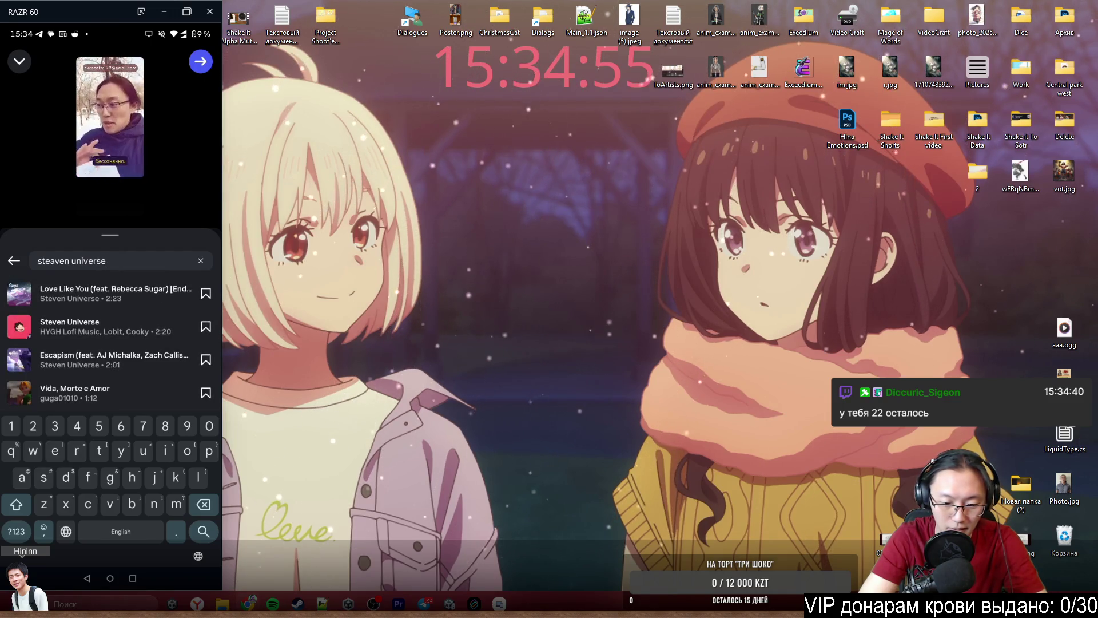
{"action": "left_click", "coordinate": [115, 293]}
{"action": "left_click", "coordinate": [114, 326]}
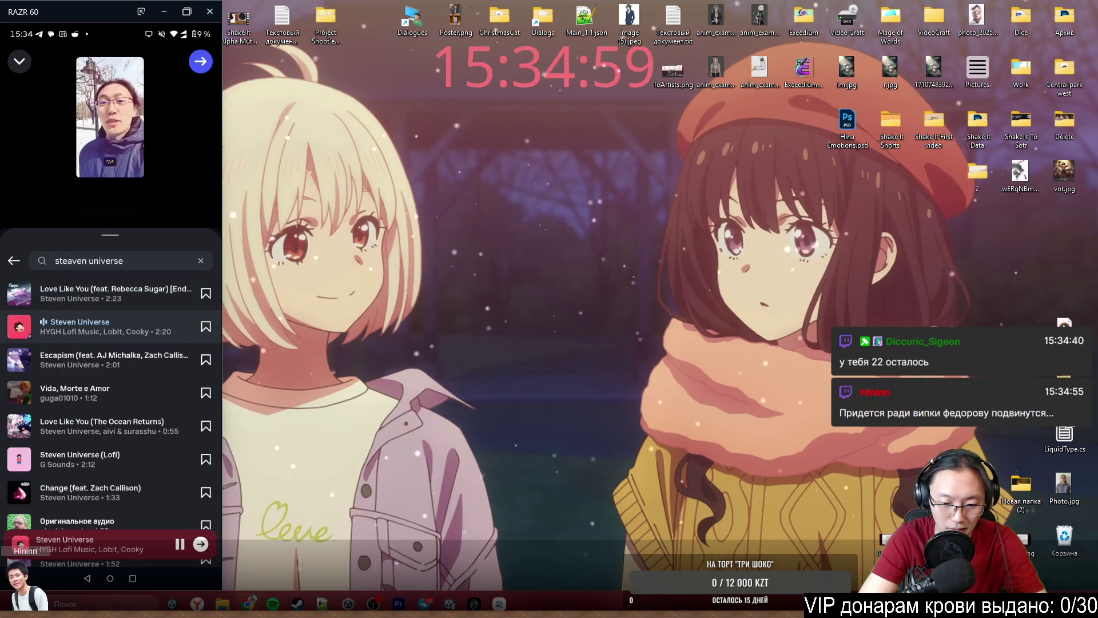
{"action": "left_click", "coordinate": [201, 544]}
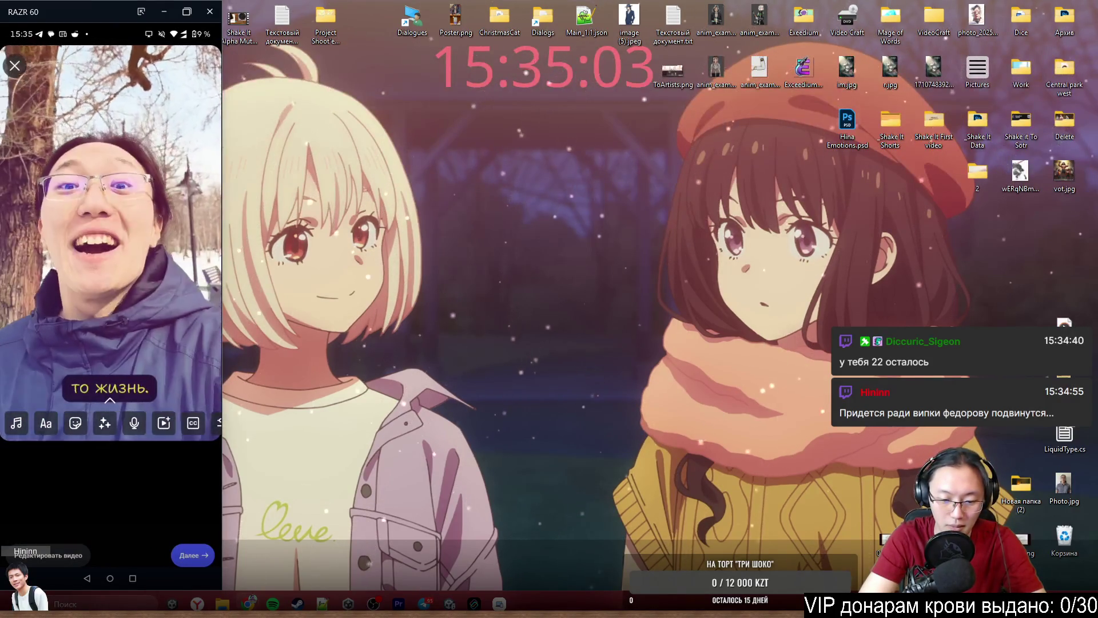
Step: Search 'steaven' again and preview the Steven Universe track
{"action": "left_click", "coordinate": [69, 261]}
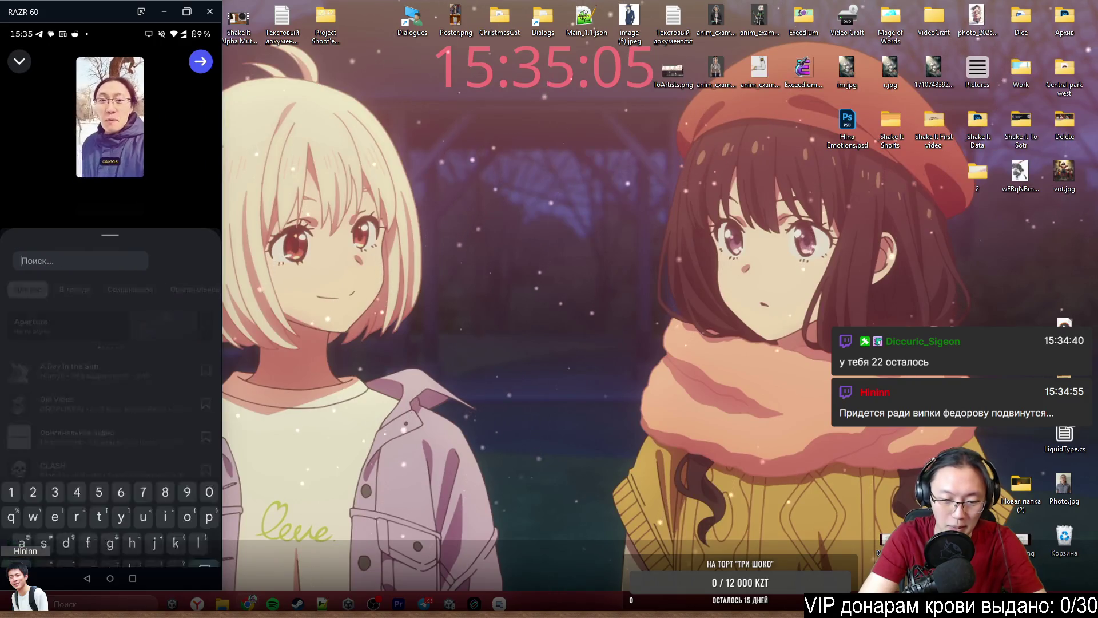
{"action": "type", "text": "stea"}
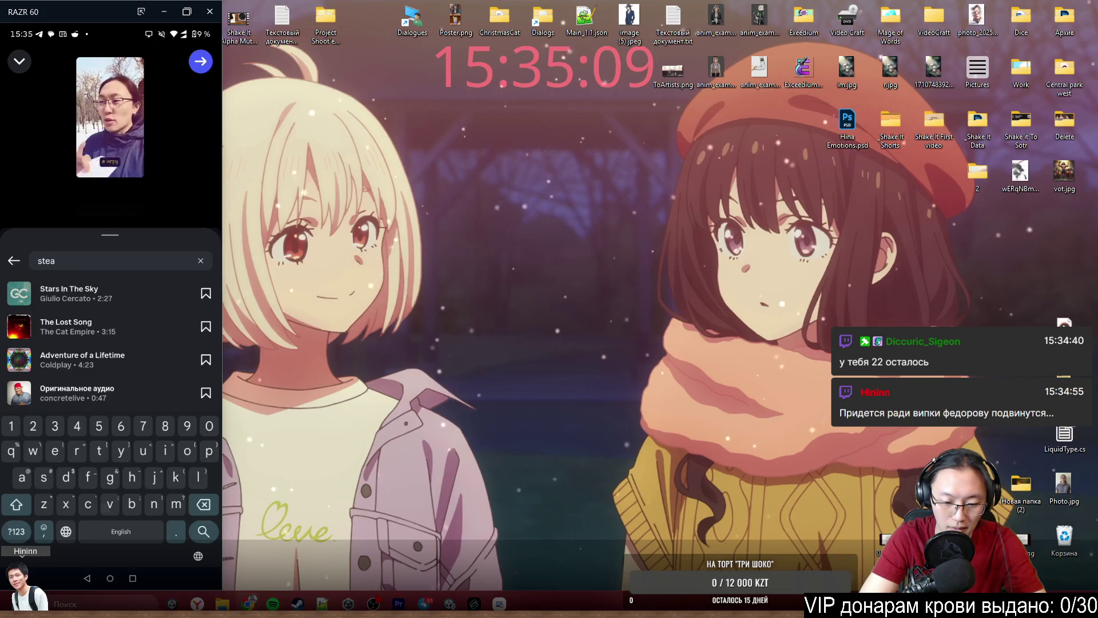
{"action": "type", "text": "ven un"}
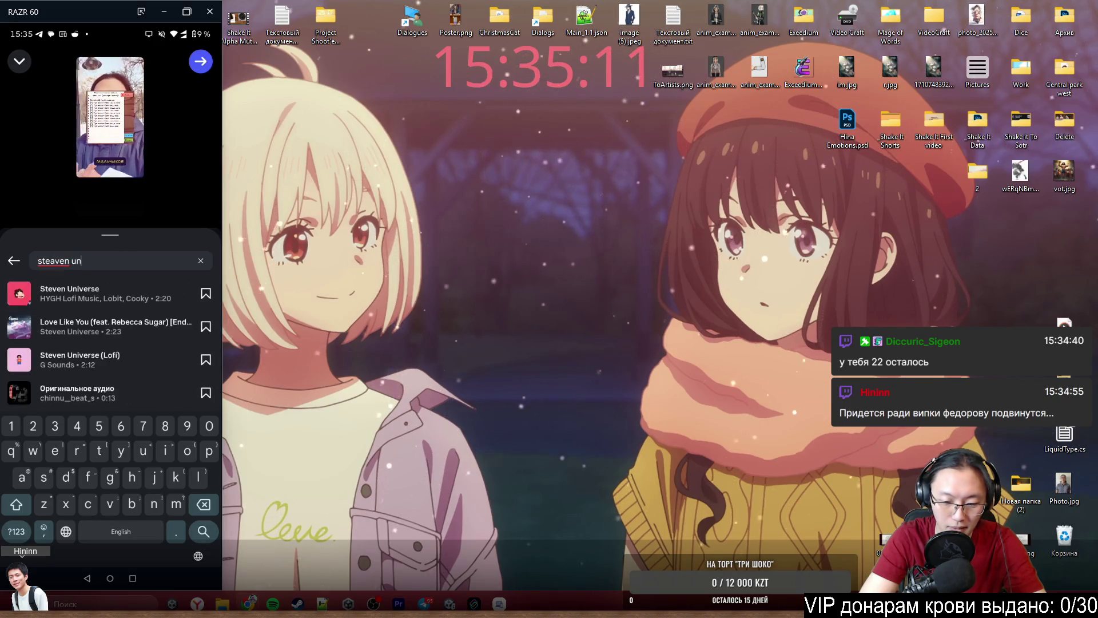
{"action": "left_click", "coordinate": [109, 293]}
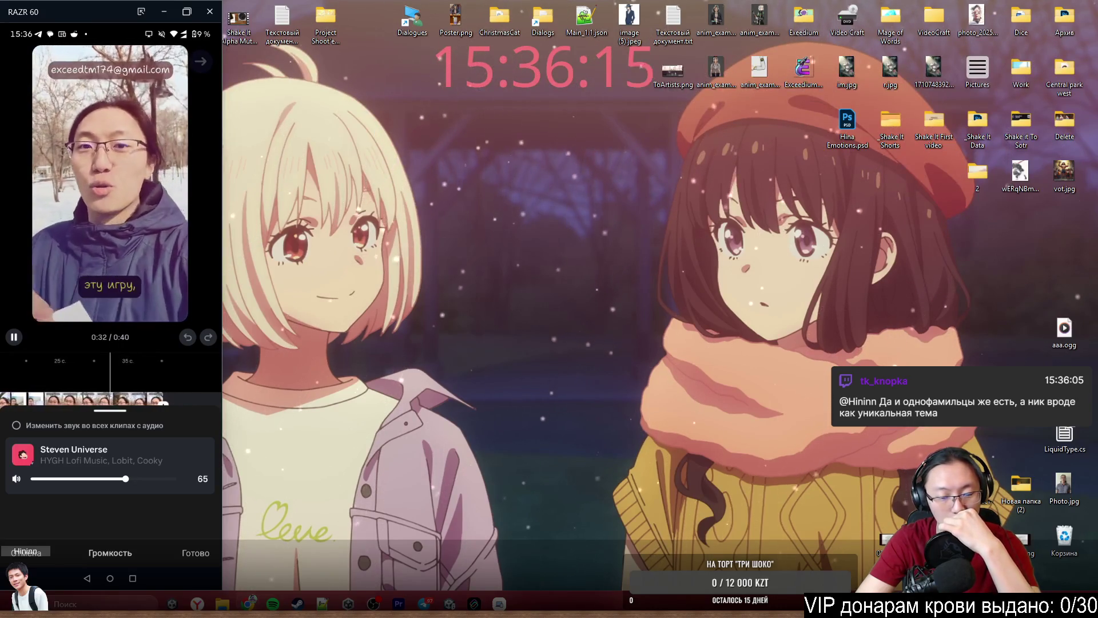
Step: Raise the Steven Universe song volume from 65 to 74, confirm, and move the playhead to 0:29
{"action": "left_click_drag", "start_coordinate": [126, 479], "coordinate": [137, 479]}
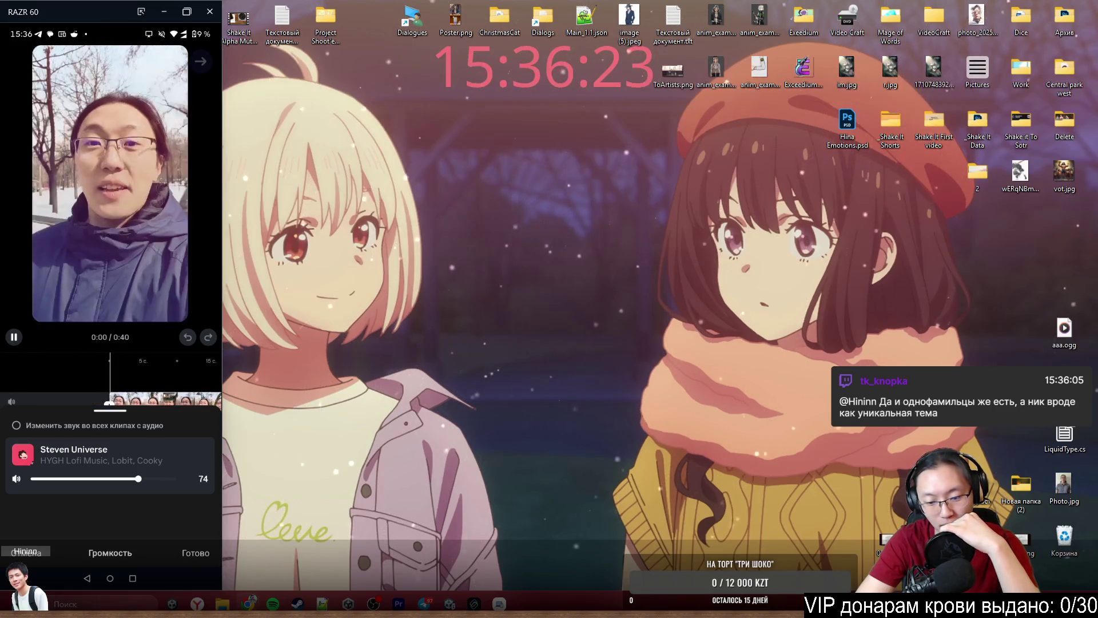
{"action": "left_click", "coordinate": [196, 553]}
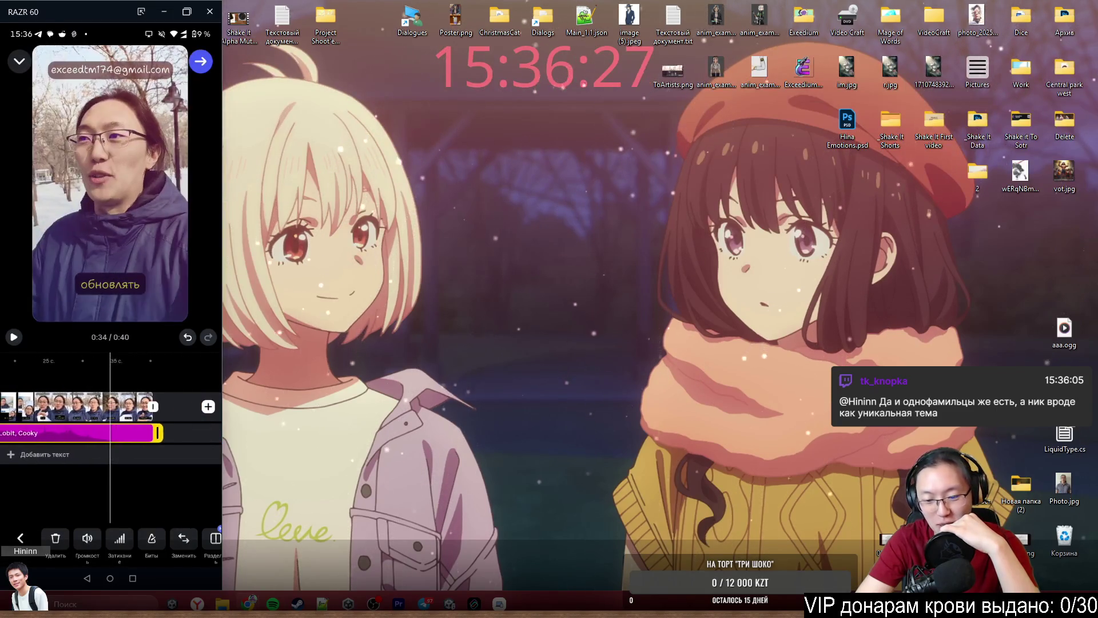
{"action": "left_click_drag", "start_coordinate": [86, 406], "coordinate": [98, 406]}
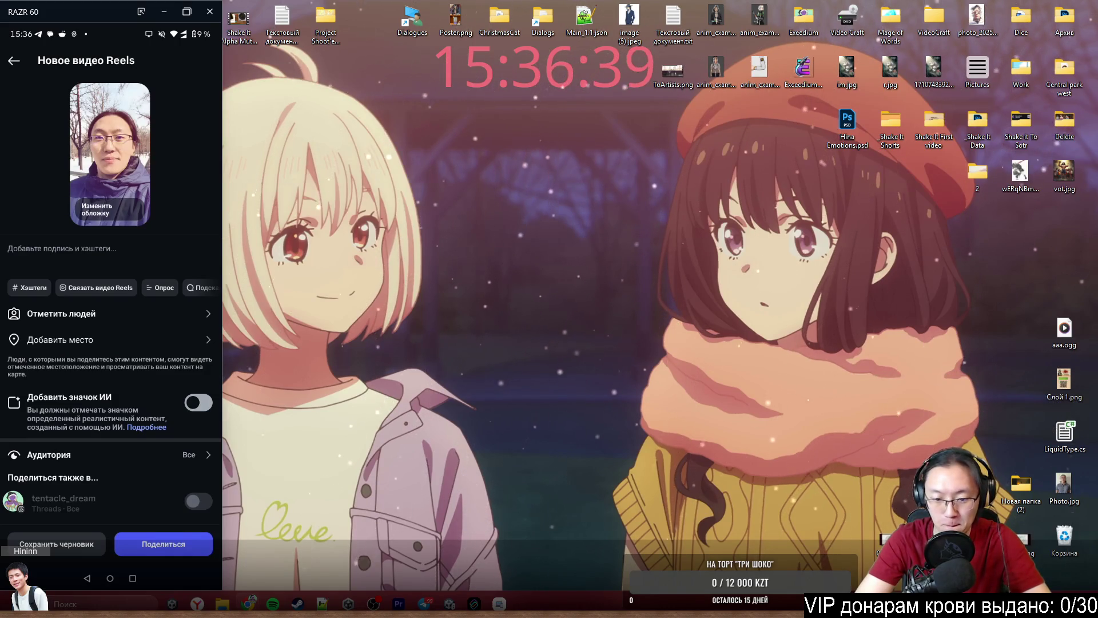
Step: Set the Reel's cover to the frame where the speaker holds up the paper
{"action": "left_click", "coordinate": [96, 208]}
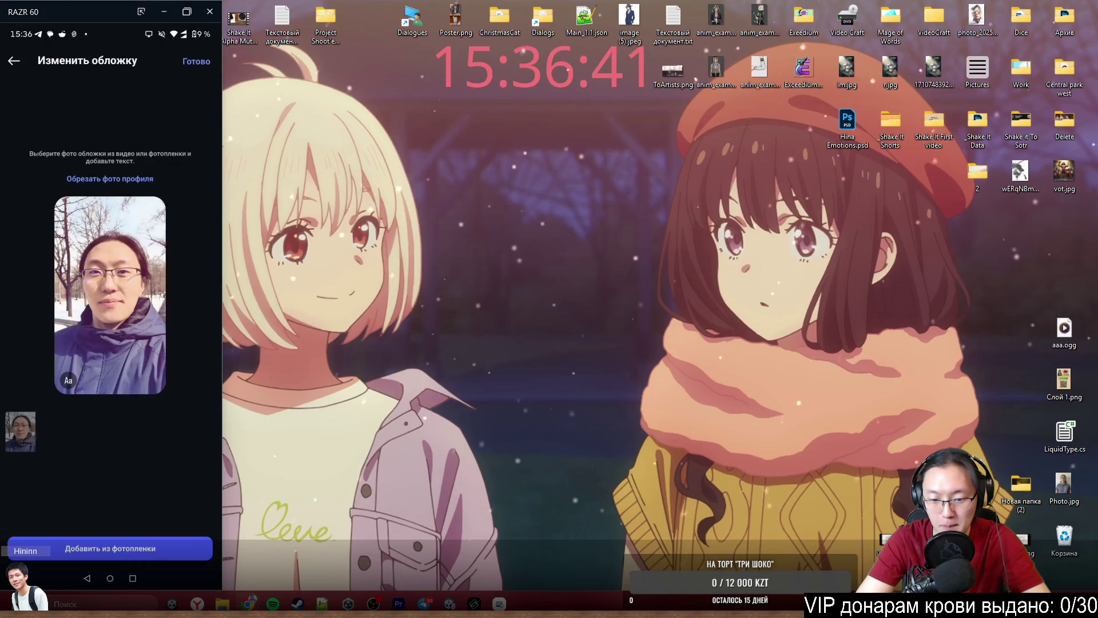
{"action": "left_click", "coordinate": [69, 431]}
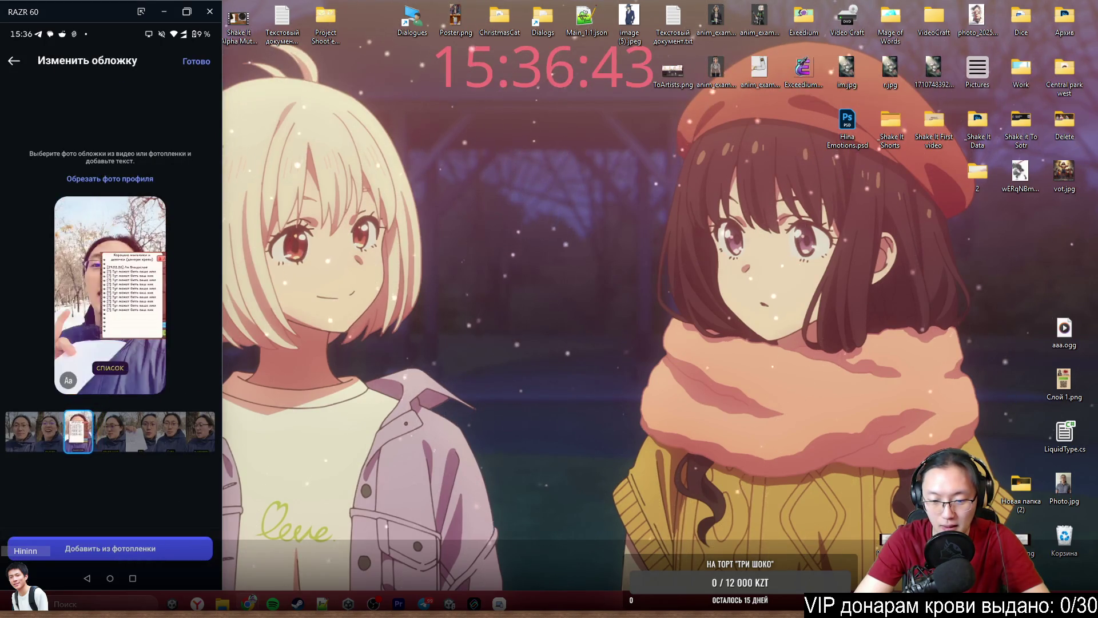
{"action": "left_click_drag", "start_coordinate": [69, 431], "coordinate": [124, 431]}
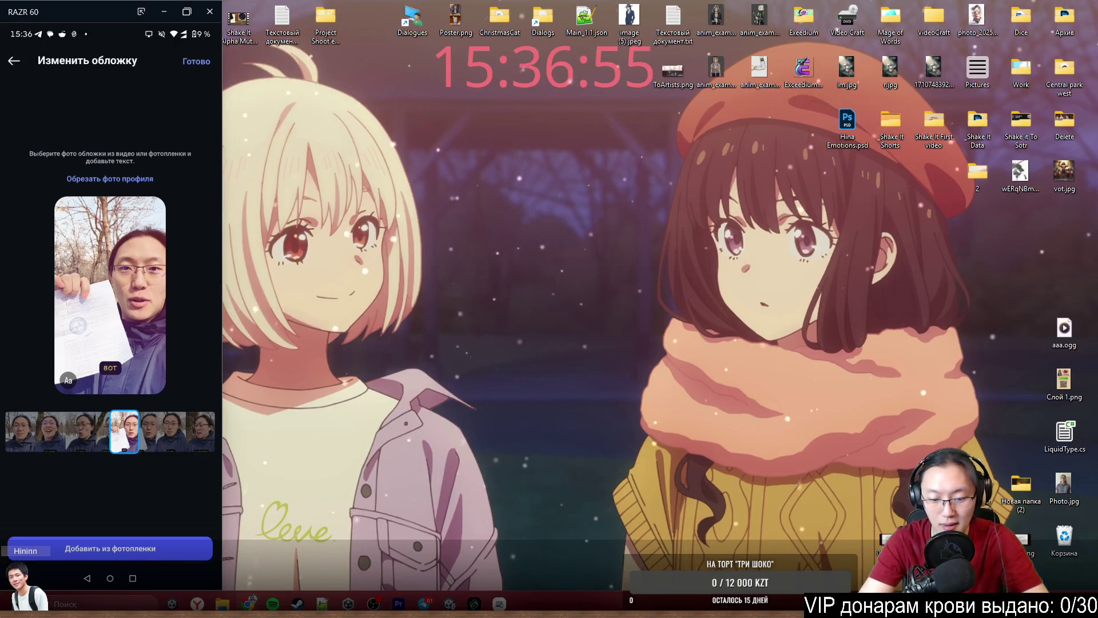
{"action": "left_click", "coordinate": [196, 61]}
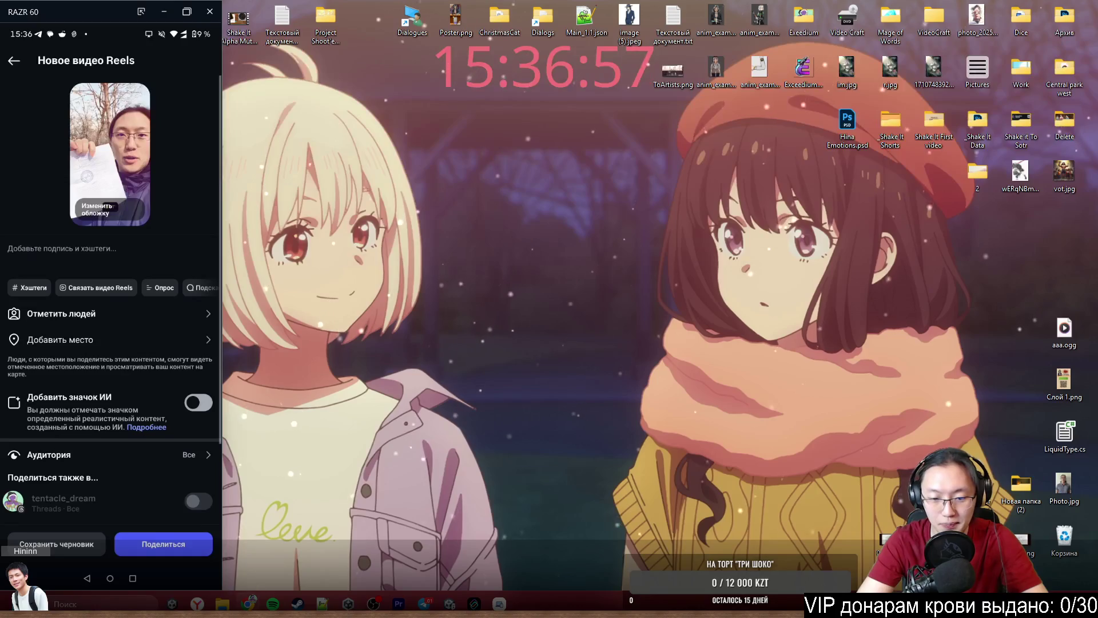
{"action": "left_click", "coordinate": [62, 248]}
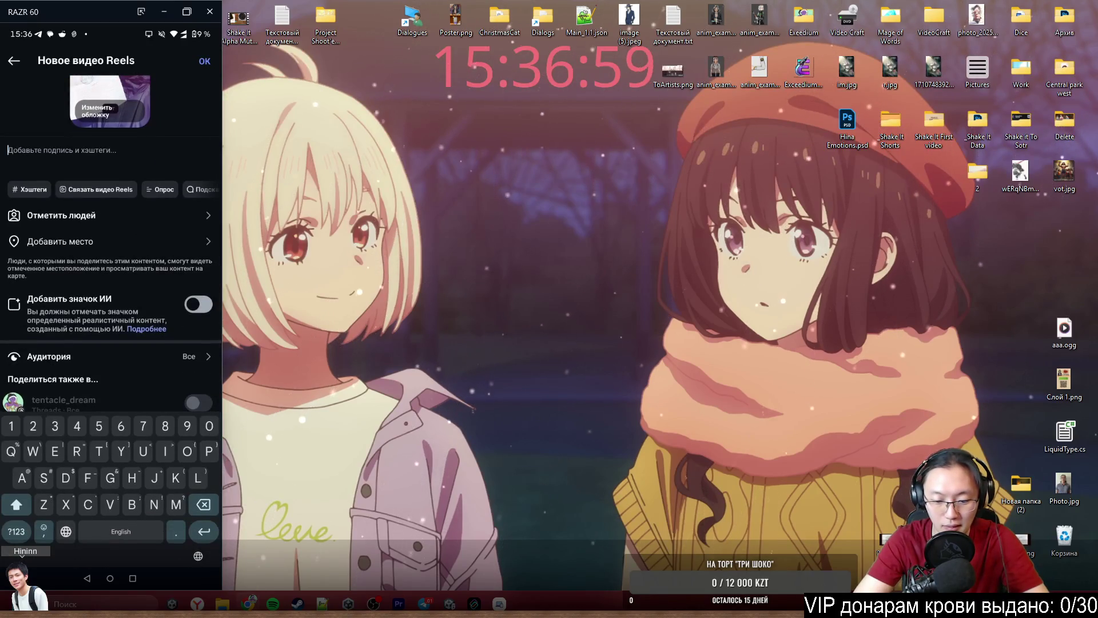
Step: Write the caption 'Стань донором!' using the Russian keyboard
{"action": "left_click", "coordinate": [65, 532]}
{"action": "left_click_drag", "start_coordinate": [69, 507], "coordinate": [124, 496]}
{"action": "type", "text": "Стань"}
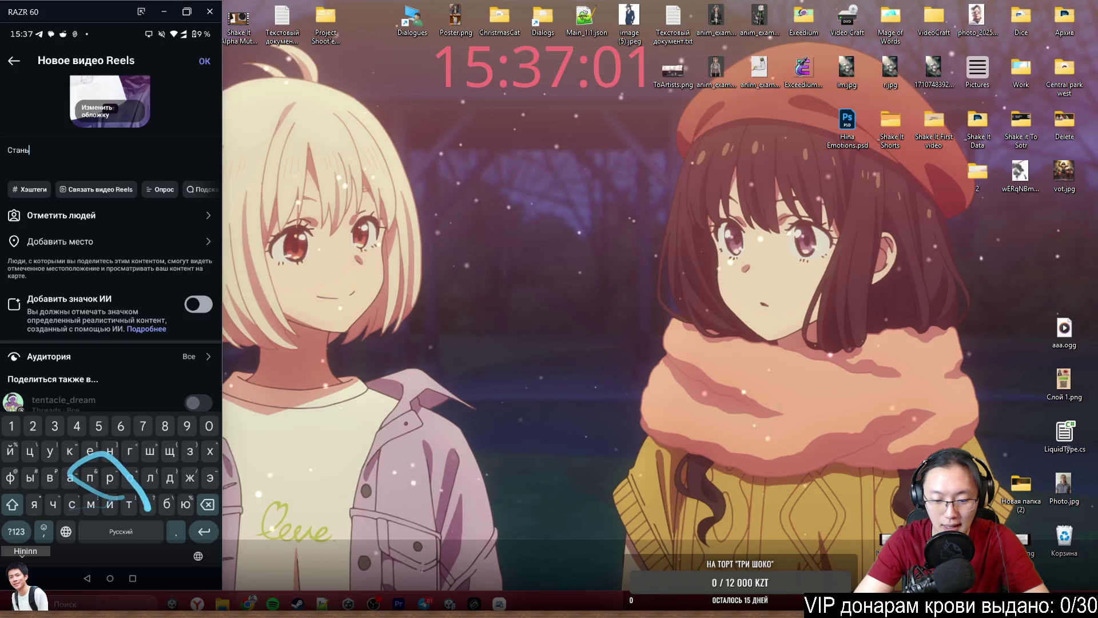
{"action": "mouse_move", "coordinate": [107, 458]}
{"action": "left_mouse_down"}
{"action": "mouse_move", "coordinate": [128, 478]}
{"action": "mouse_move", "coordinate": [171, 475]}
{"action": "mouse_move", "coordinate": [81, 518]}
{"action": "left_mouse_up"}
{"action": "type", "text": "донором"}
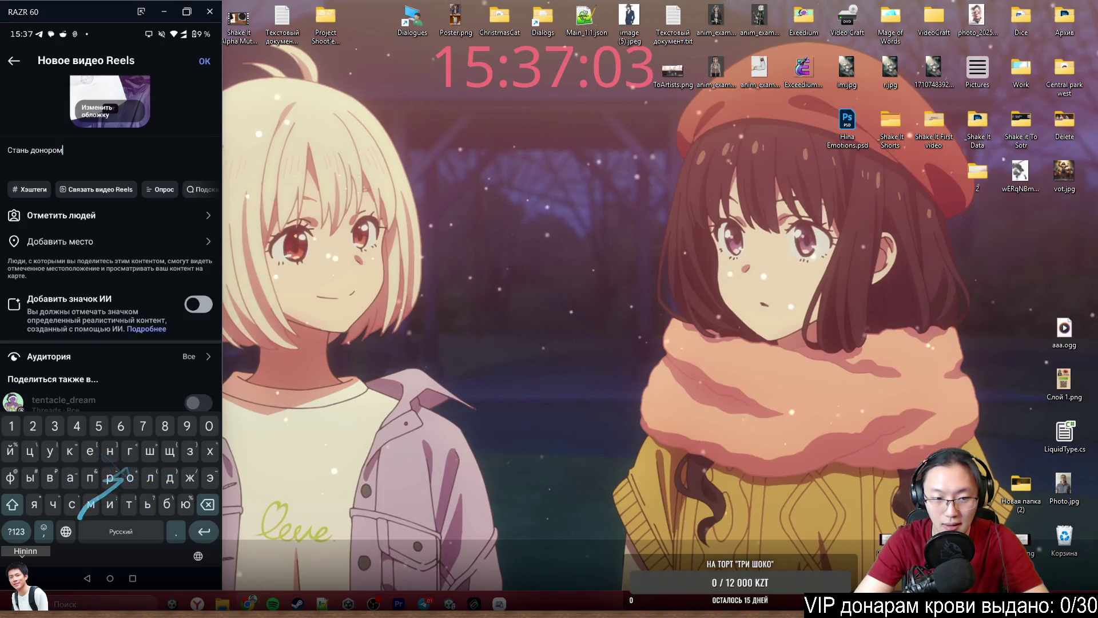
{"action": "type", "text": "! #"}
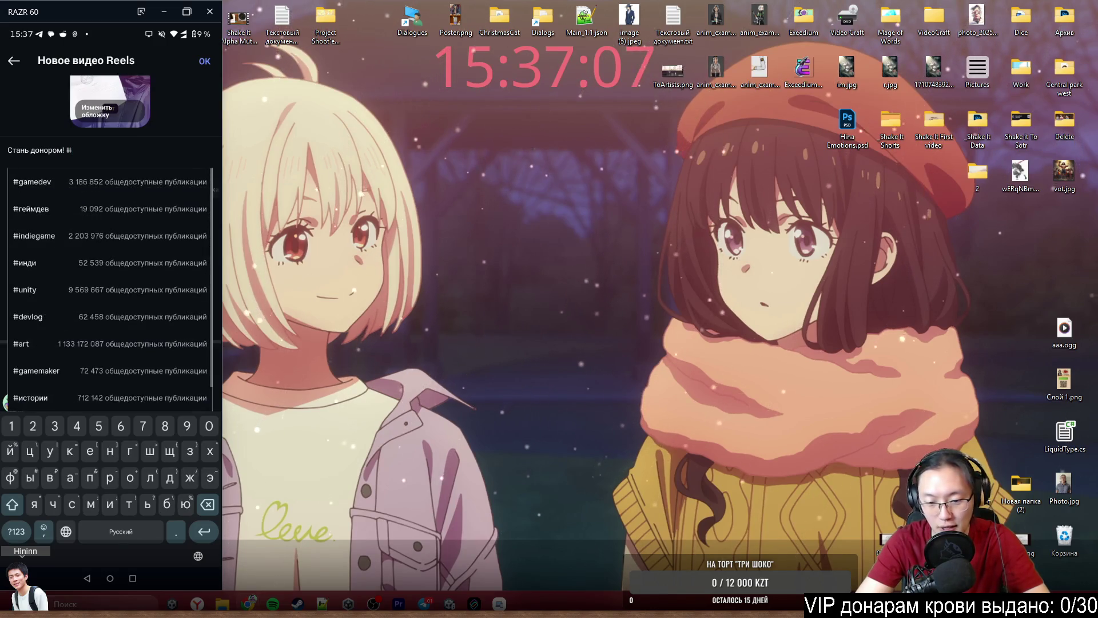
Step: Add hashtags #blooddonation, #gamedev, #геймдев and #indiegame to the caption
{"action": "left_click", "coordinate": [32, 182]}
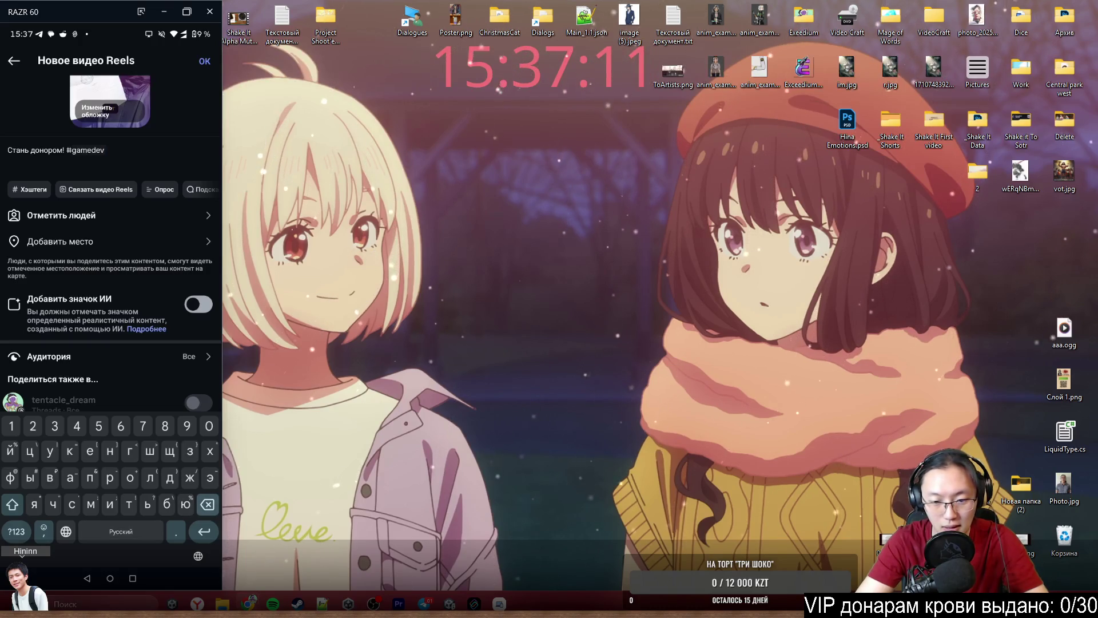
{"action": "key", "text": "BackSpace"}
{"action": "key", "text": "BackSpace"}
{"action": "key", "text": "BackSpace"}
{"action": "type", "text": "b"}
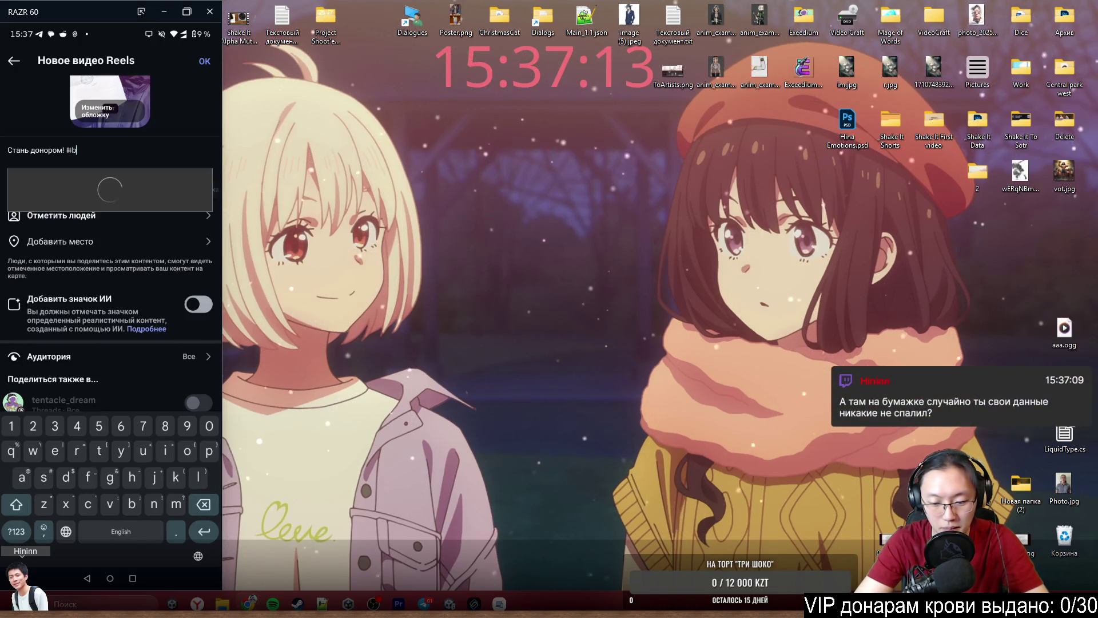
{"action": "type", "text": "looddon"}
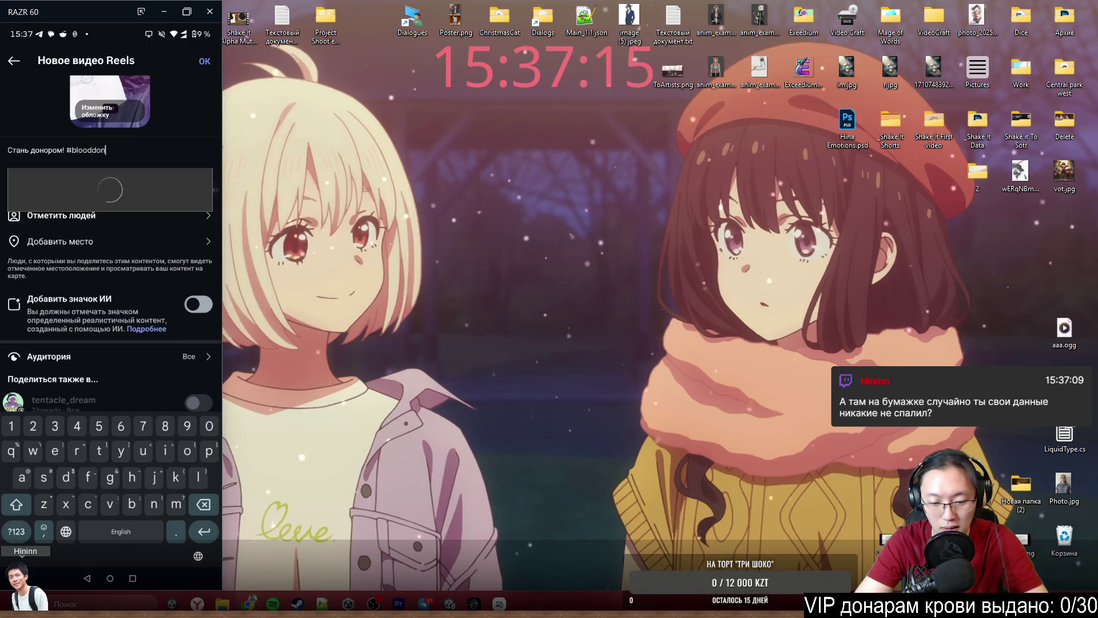
{"action": "type", "text": "at"}
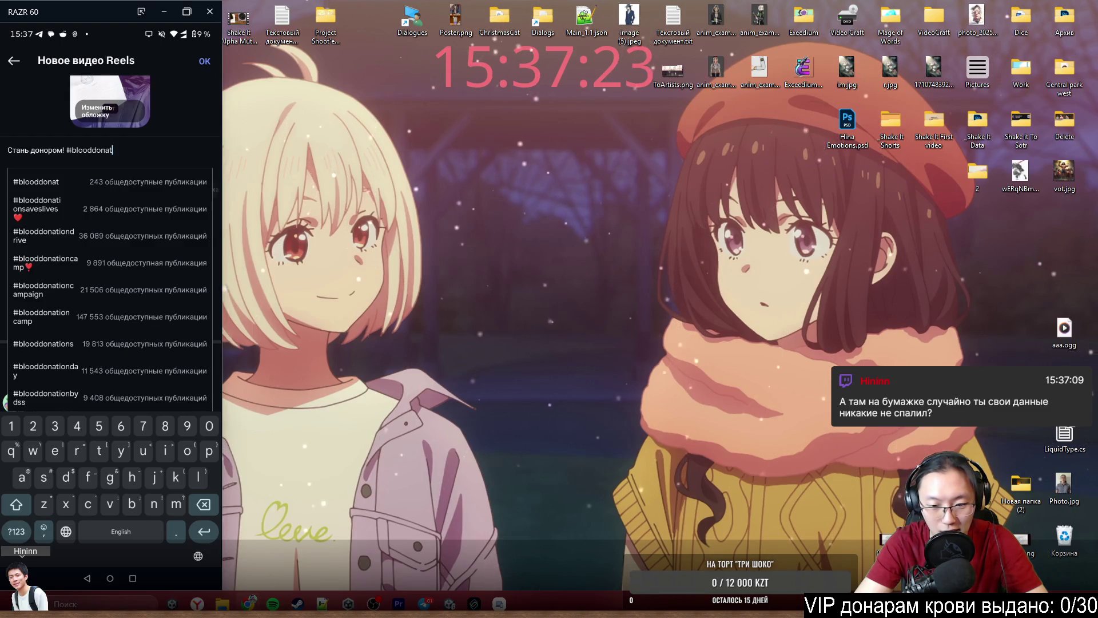
{"action": "type", "text": "ion"}
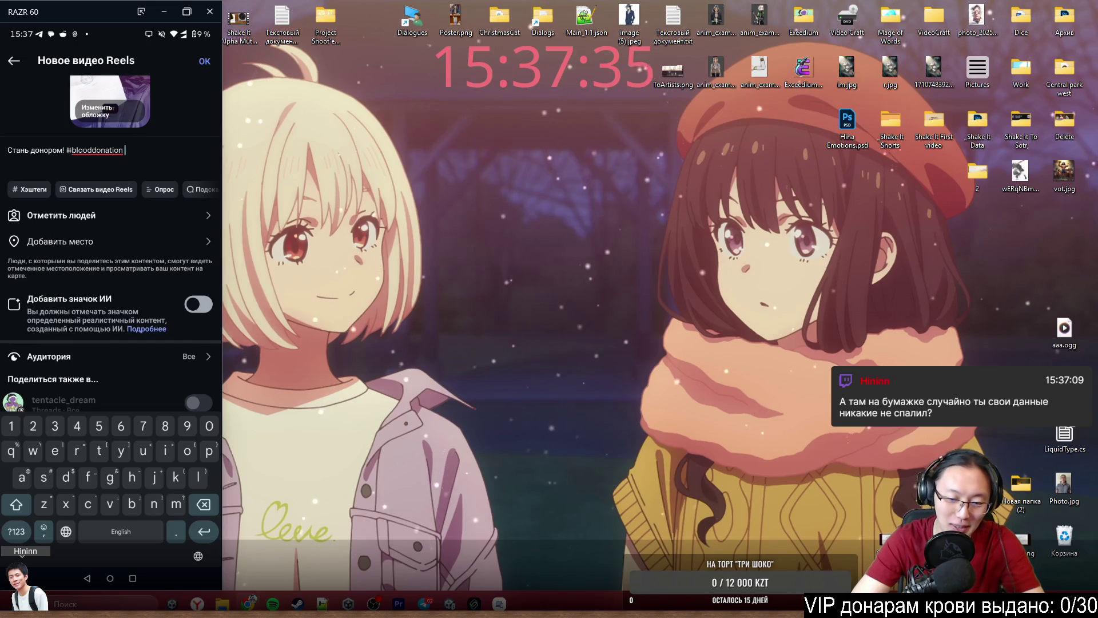
{"action": "type", "text": "#"}
{"action": "left_click", "coordinate": [32, 181]}
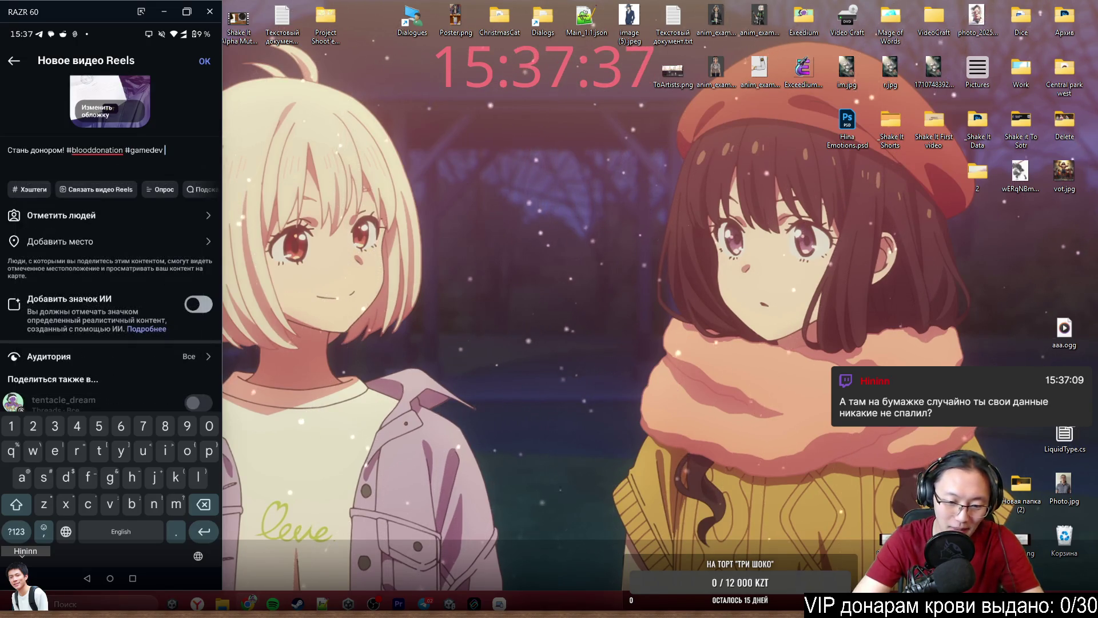
{"action": "type", "text": "#"}
{"action": "left_click", "coordinate": [32, 209]}
{"action": "type", "text": "#геймдев #"}
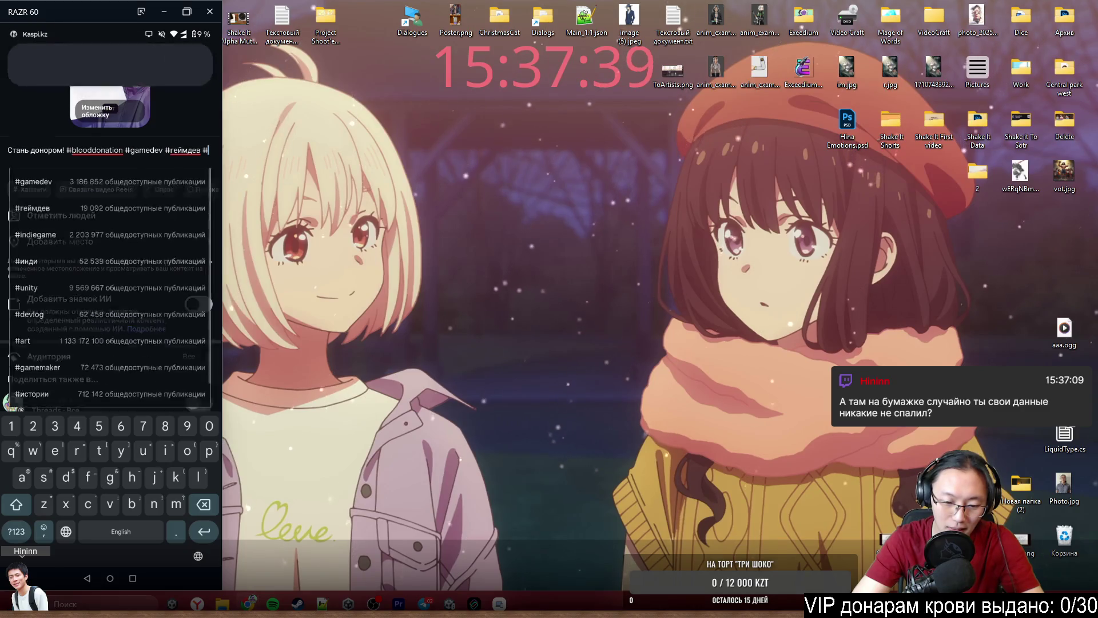
{"action": "left_click", "coordinate": [34, 235]}
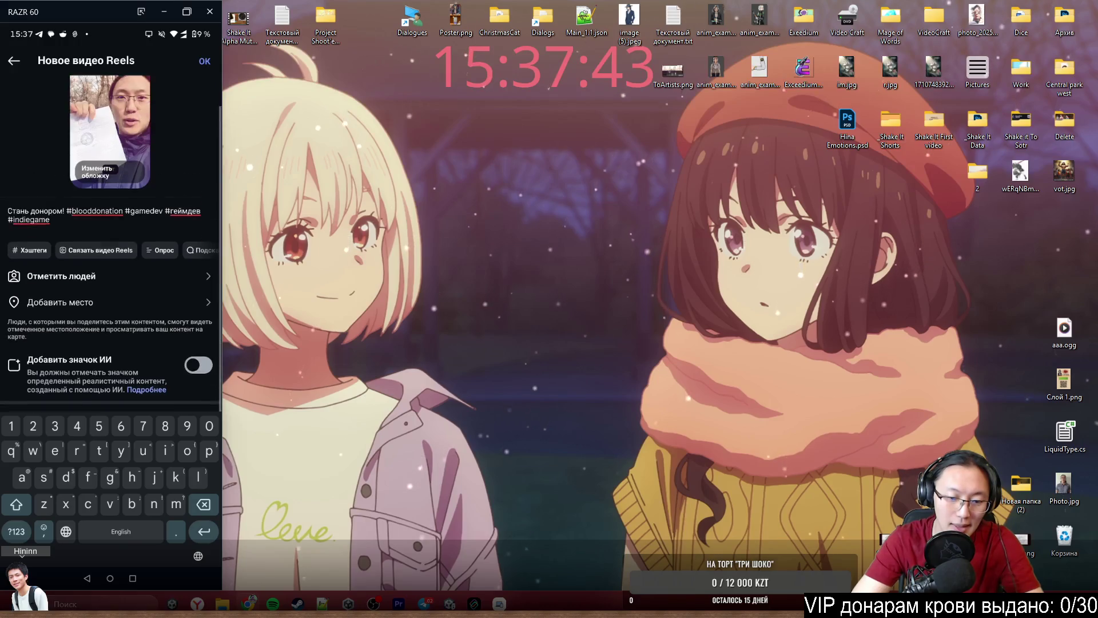
Step: Share the Reel with Поделиться and minimize the Motorola Smart Connect window
{"action": "key", "text": "Escape"}
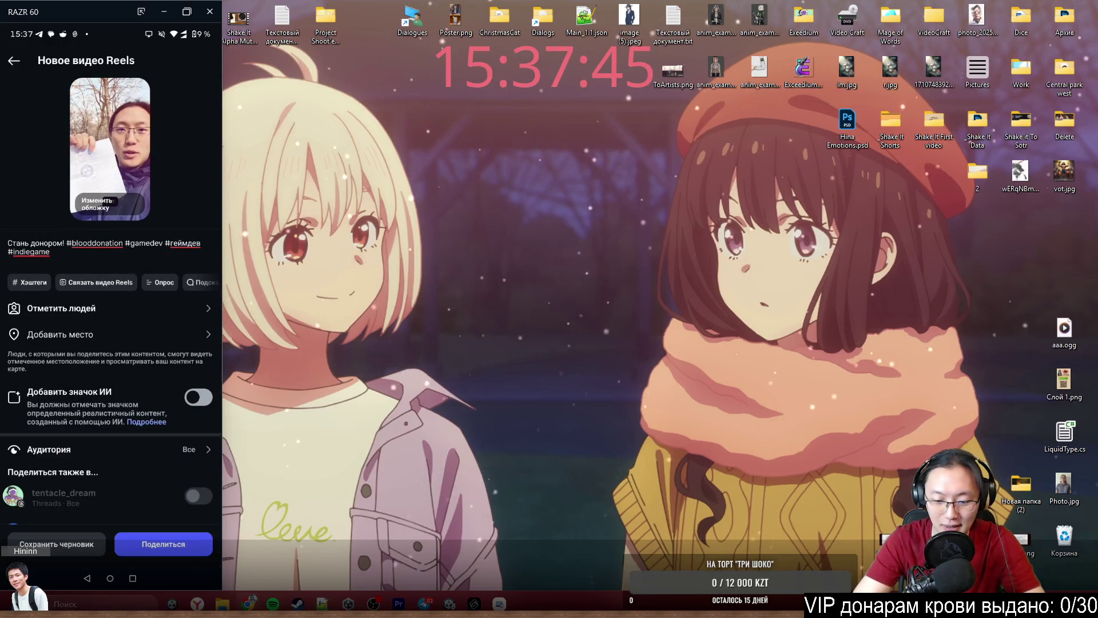
{"action": "left_click", "coordinate": [163, 544]}
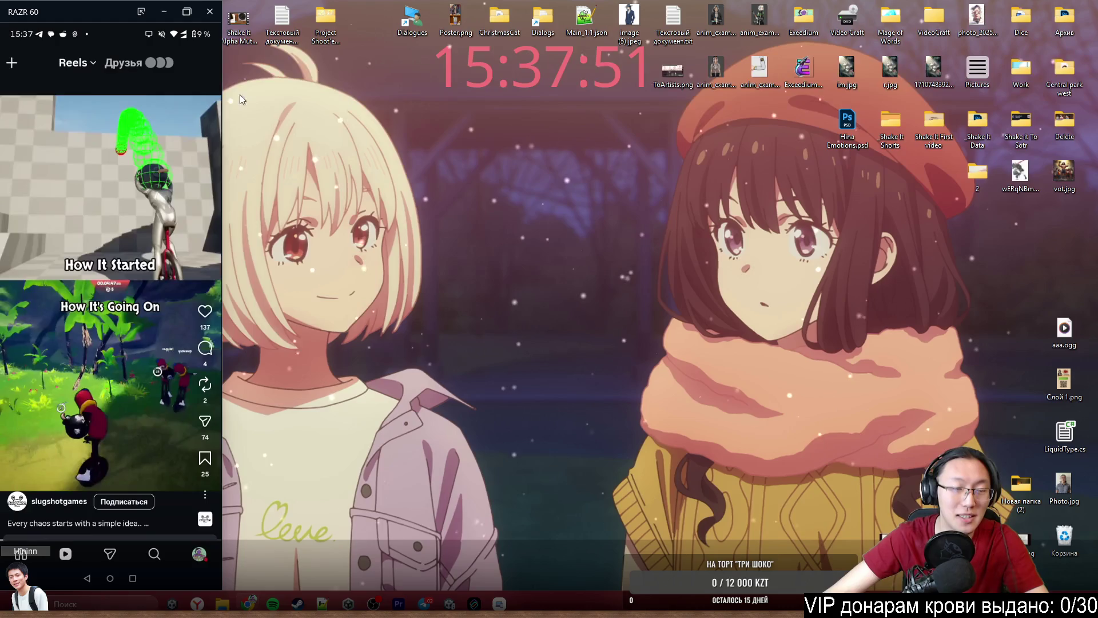
{"action": "left_click", "coordinate": [167, 18]}
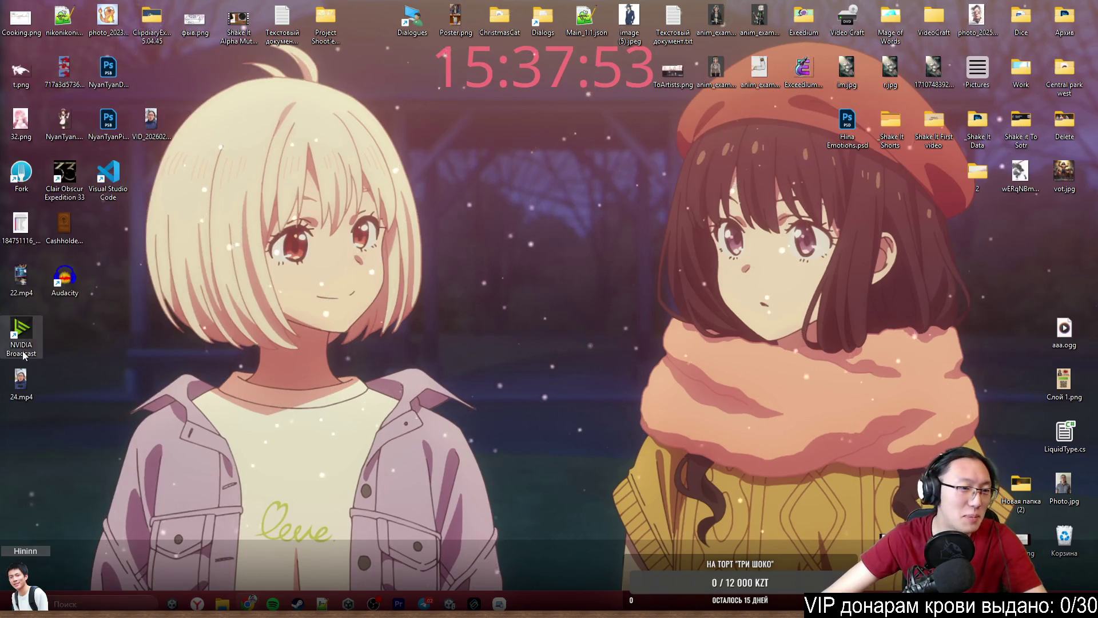
{"action": "double_click", "coordinate": [40, 390]}
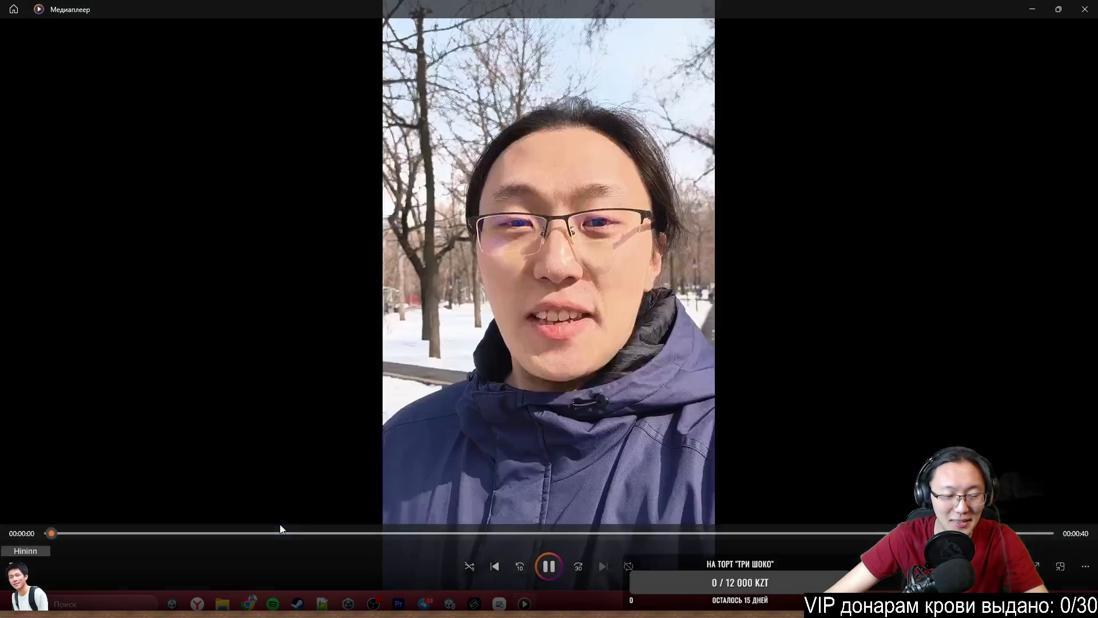
{"action": "left_click", "coordinate": [319, 533]}
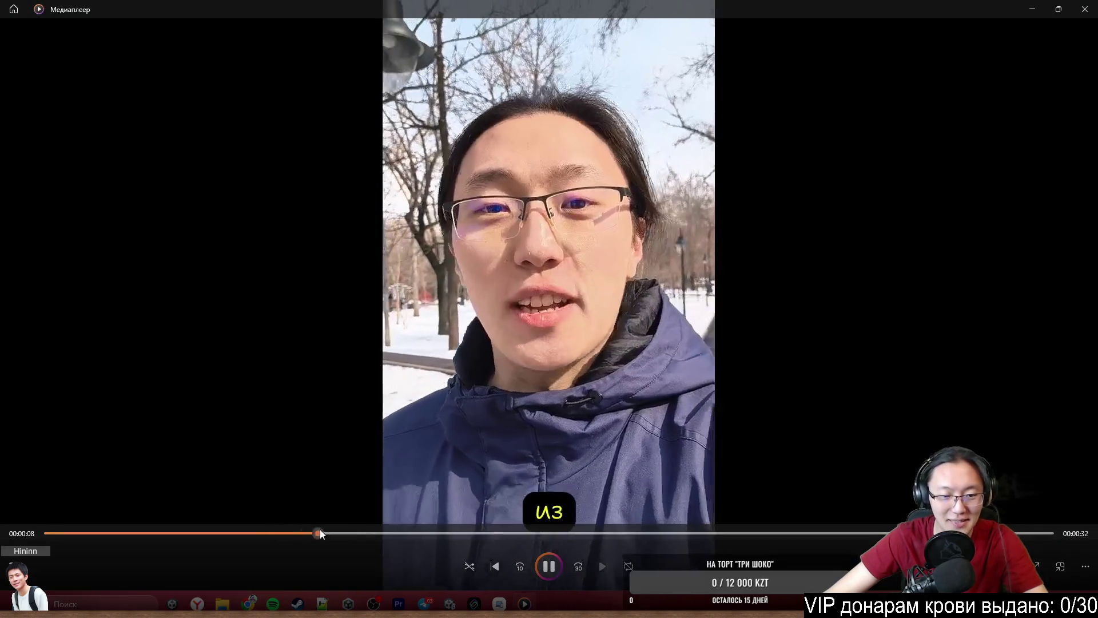
{"action": "mouse_move", "coordinate": [322, 529]}
{"action": "left_mouse_down"}
{"action": "mouse_move", "coordinate": [251, 529]}
{"action": "mouse_move", "coordinate": [503, 542]}
{"action": "left_mouse_up"}
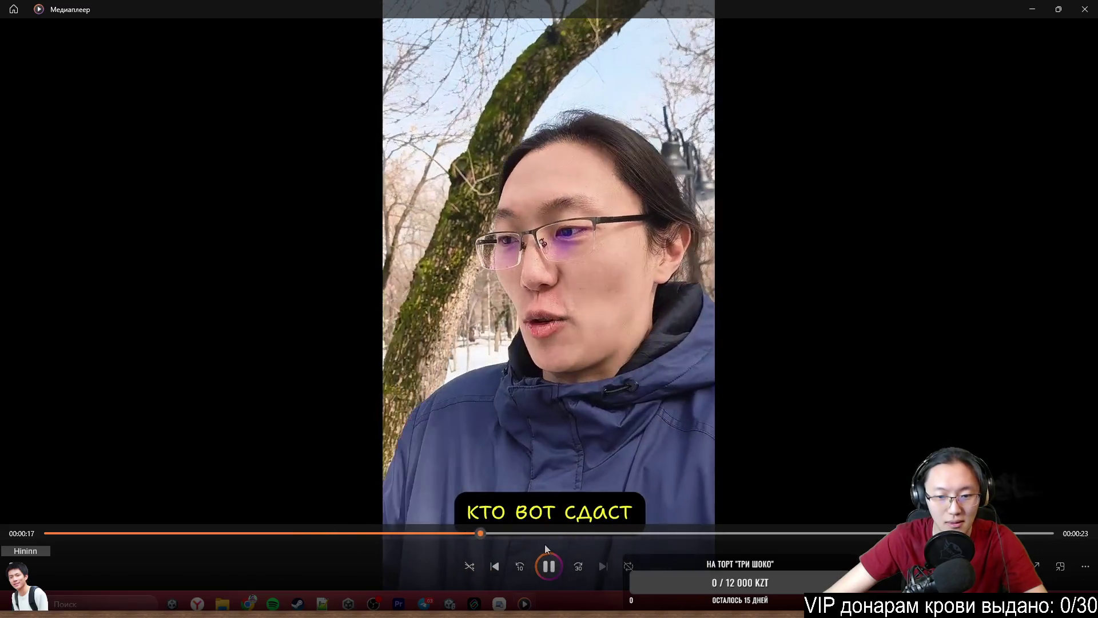
{"action": "left_click", "coordinate": [555, 534]}
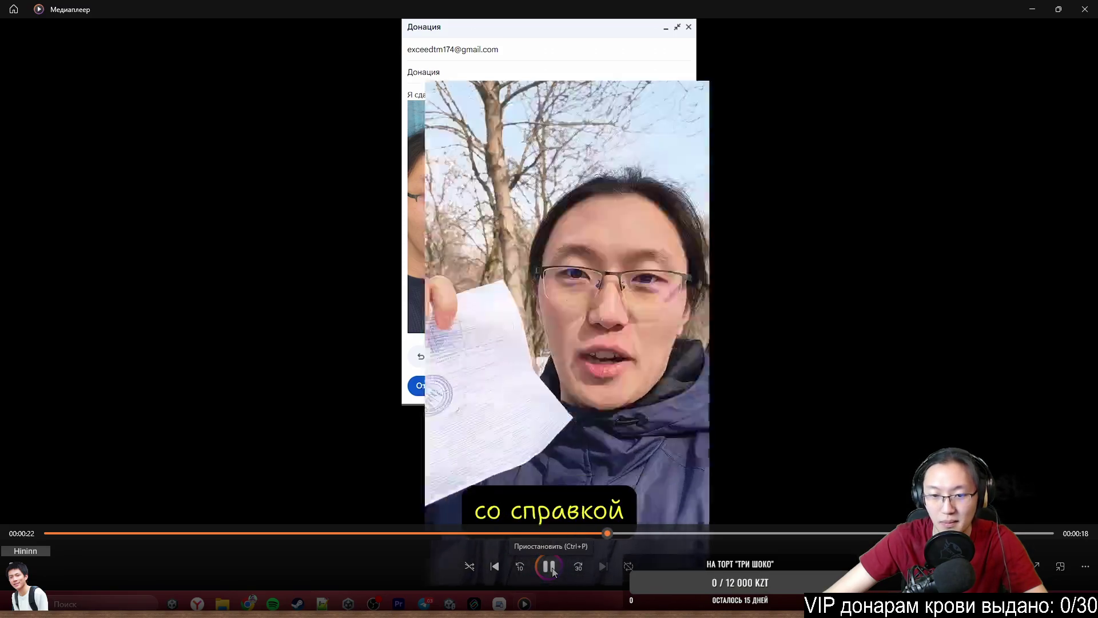
{"action": "left_click", "coordinate": [553, 571]}
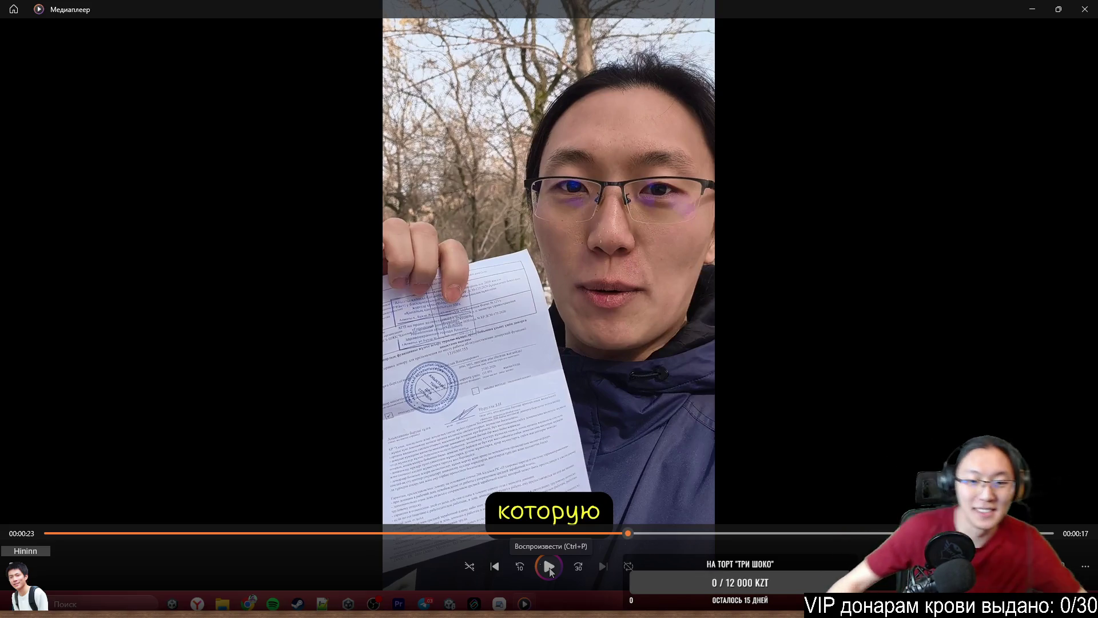
{"action": "left_click", "coordinate": [1084, 9]}
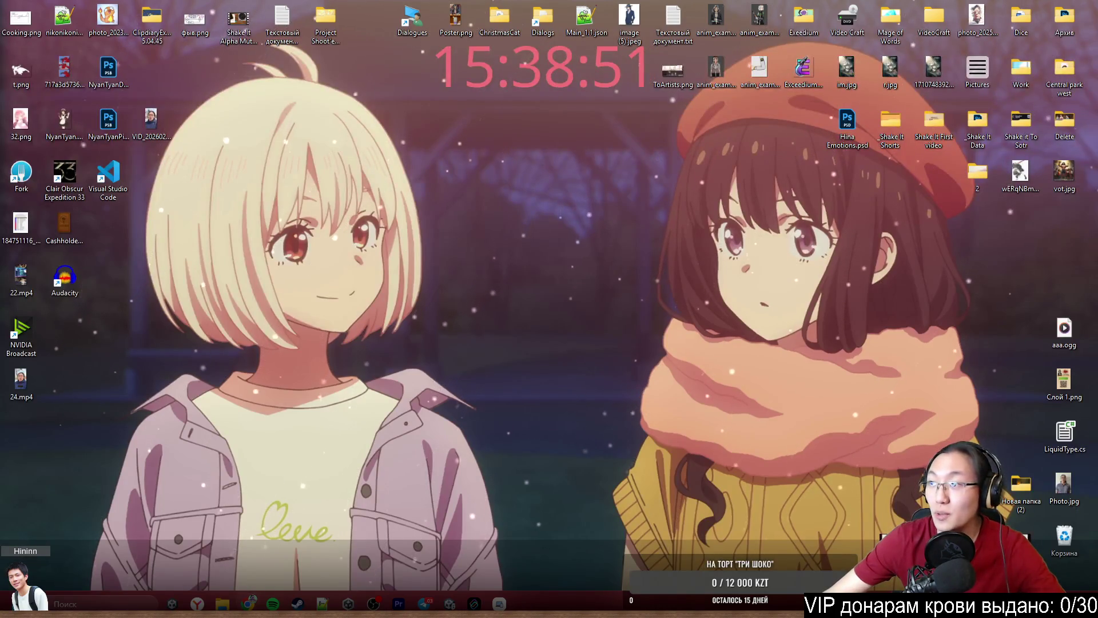
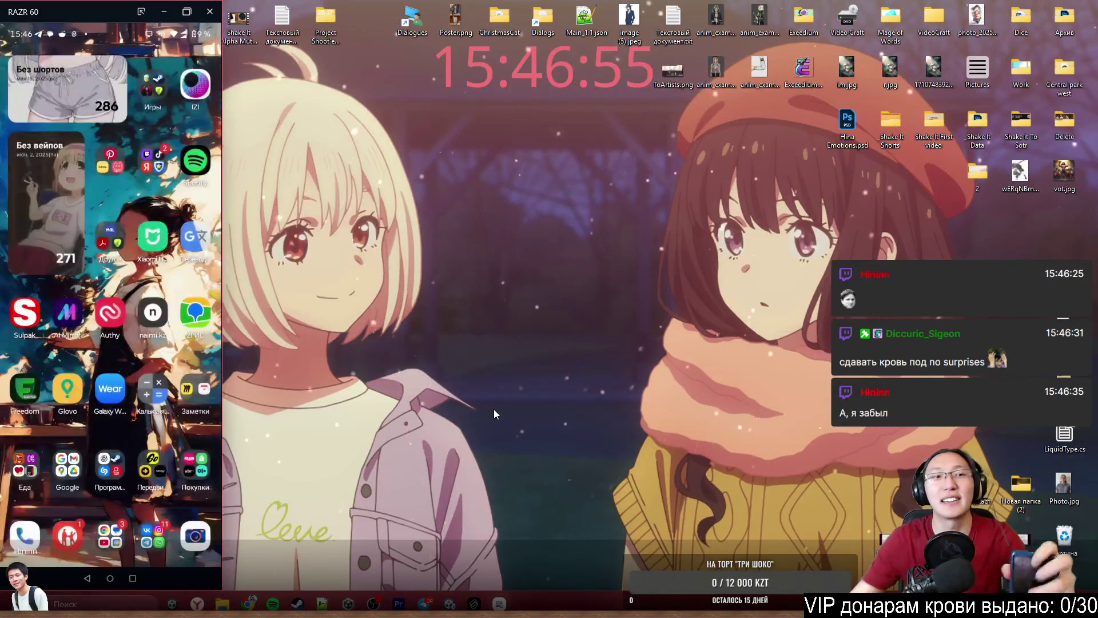
Step: Close the RAZR 60 phone-mirroring window and bring the Unity editor to the front
{"action": "left_click", "coordinate": [210, 12]}
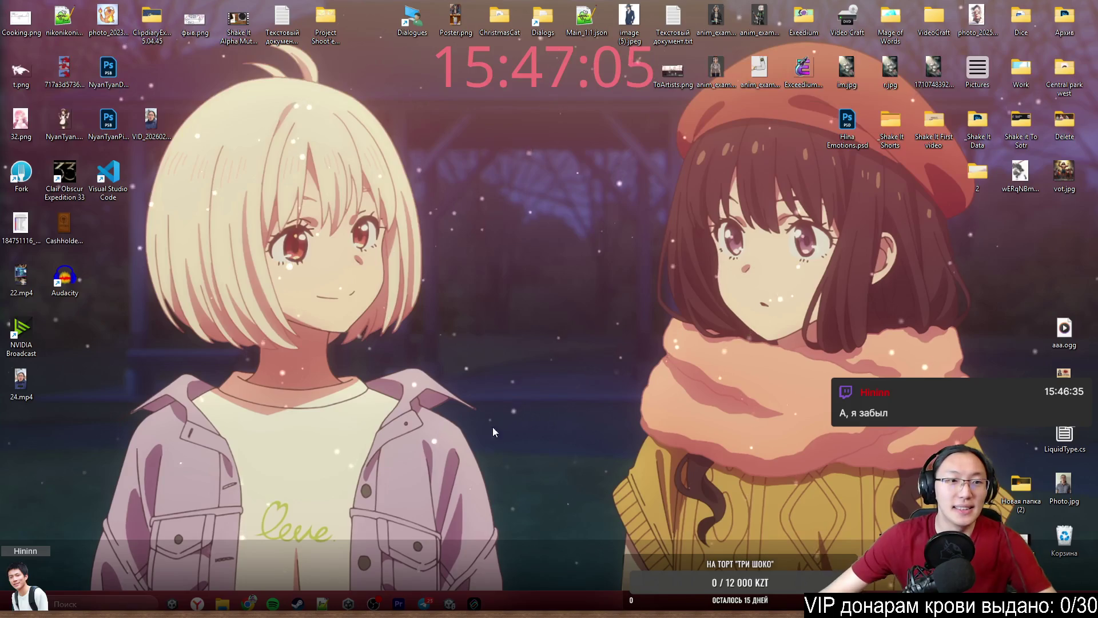
{"action": "left_click", "coordinate": [448, 604]}
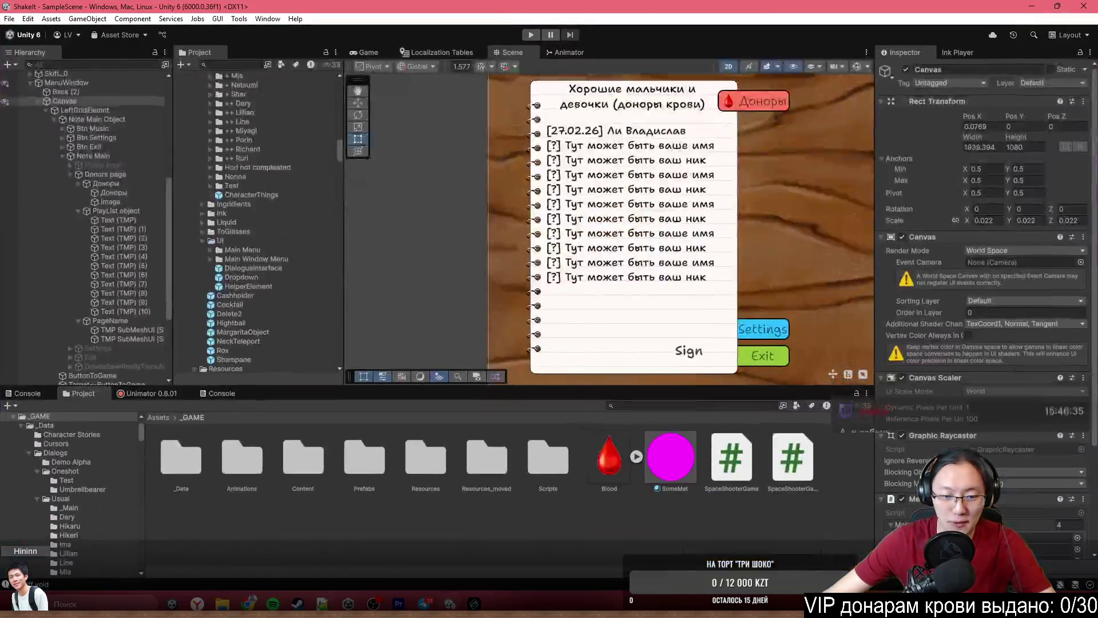
Step: Quit Premiere Pro, saving the project on exit
{"action": "left_click", "coordinate": [394, 604]}
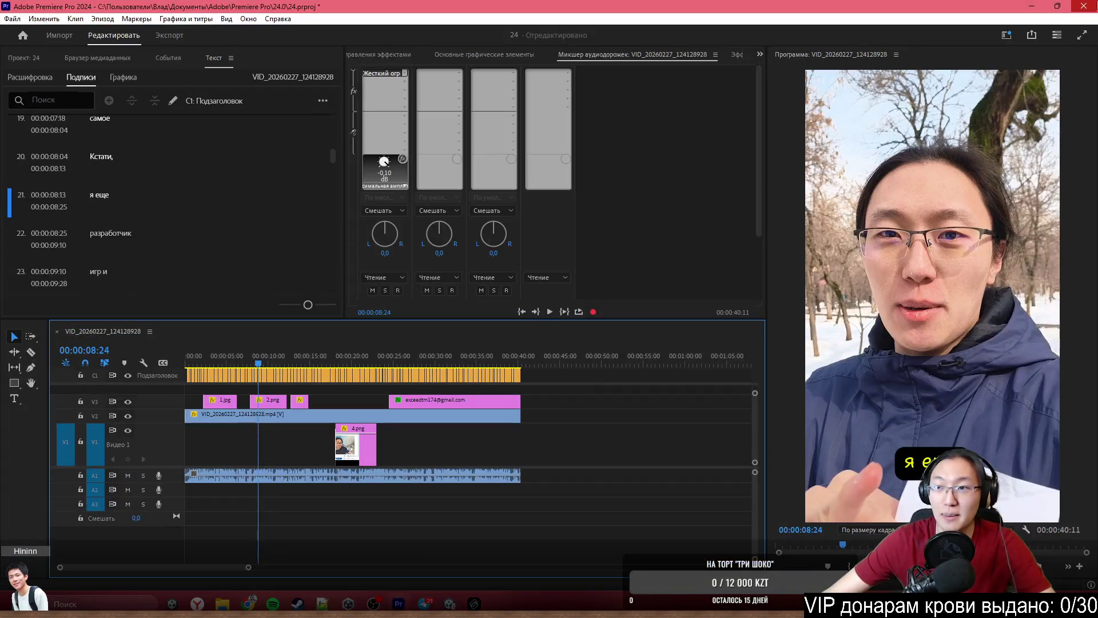
{"action": "key", "text": "ctrl+q"}
{"action": "left_click", "coordinate": [525, 311]}
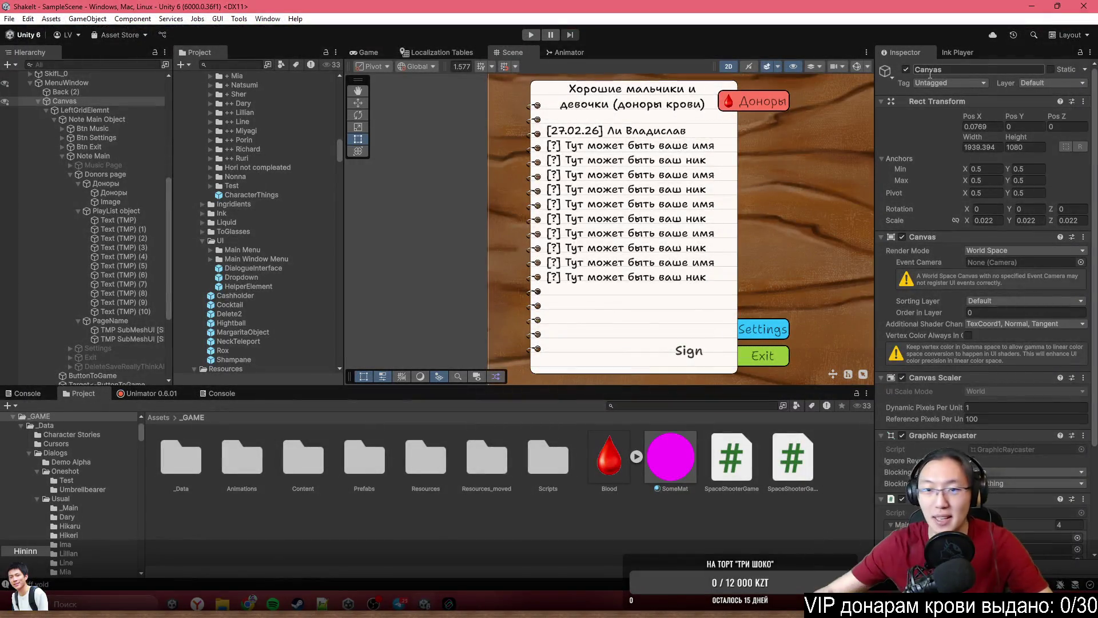
Step: Delete the Donors page object from the notebook in the Hierarchy
{"action": "scroll", "coordinate": [217, 243], "scroll_direction": "down", "scroll_amount": 3}
{"action": "scroll", "coordinate": [109, 189], "scroll_direction": "down", "scroll_amount": 3}
{"action": "left_click", "coordinate": [113, 177]}
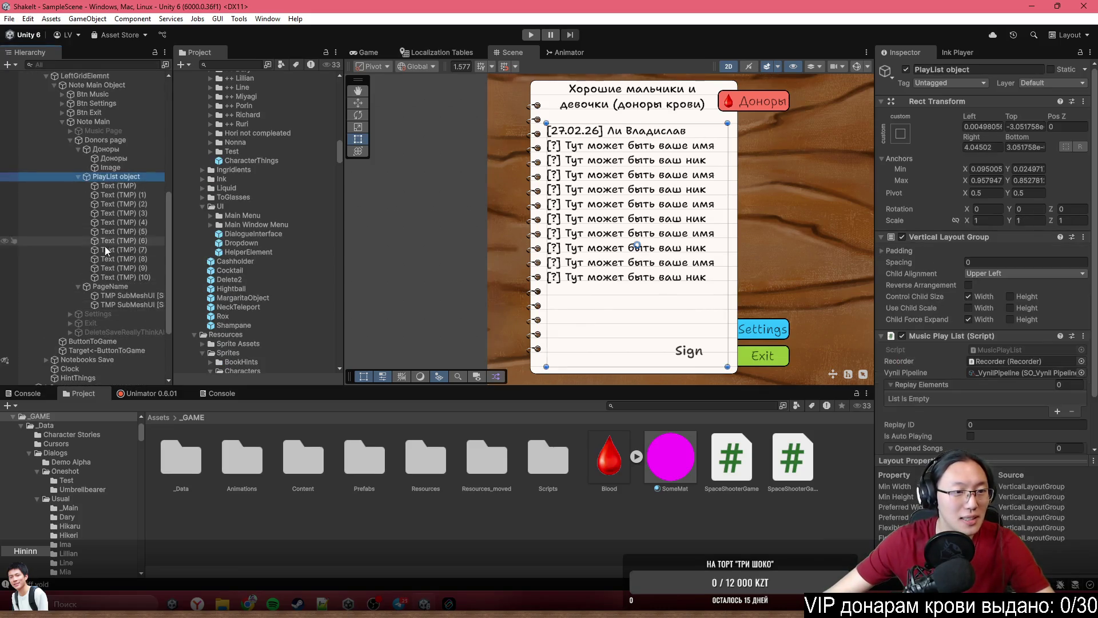
{"action": "left_click", "coordinate": [93, 143]}
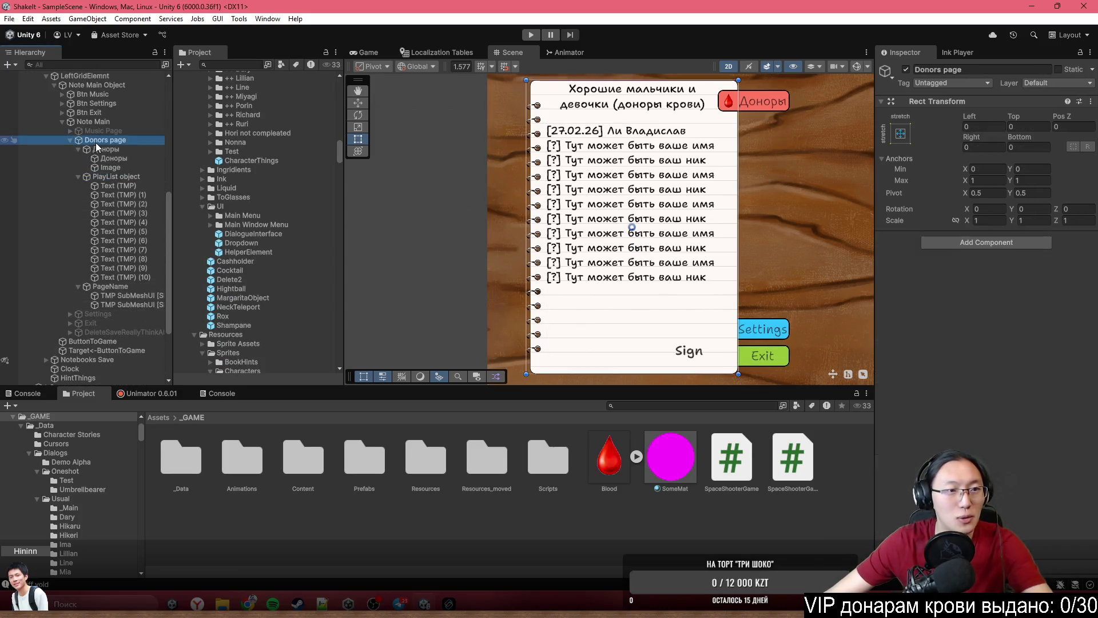
{"action": "key", "text": "Delete"}
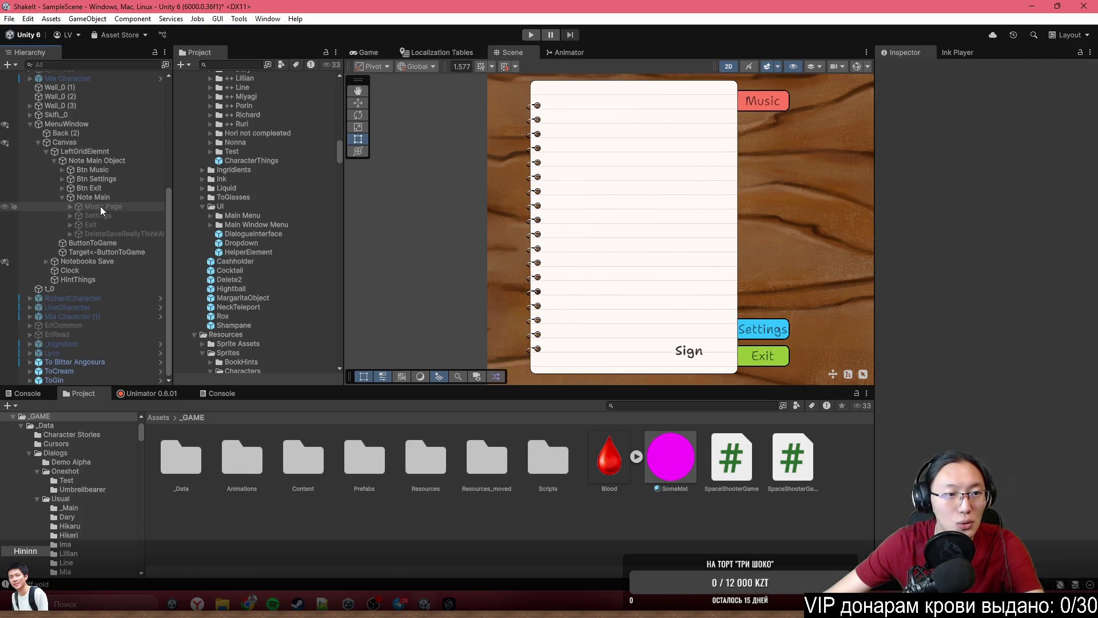
Step: Make the Music Page object active again
{"action": "left_click", "coordinate": [101, 206]}
{"action": "key", "text": "alt+shift+a"}
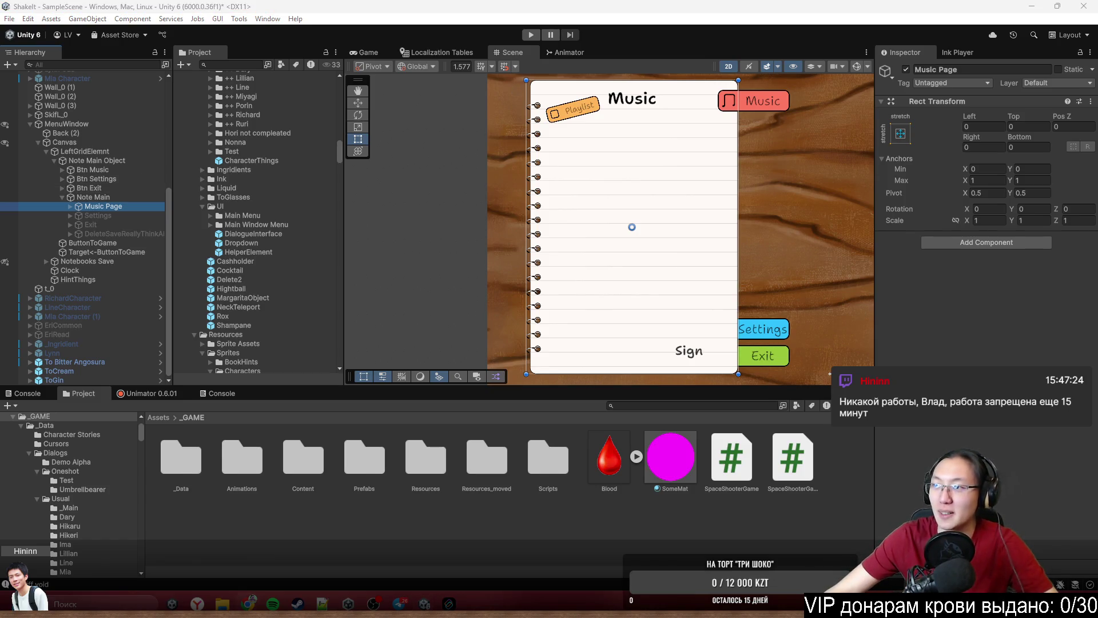
{"action": "scroll", "coordinate": [578, 369], "scroll_direction": "down", "scroll_amount": 2}
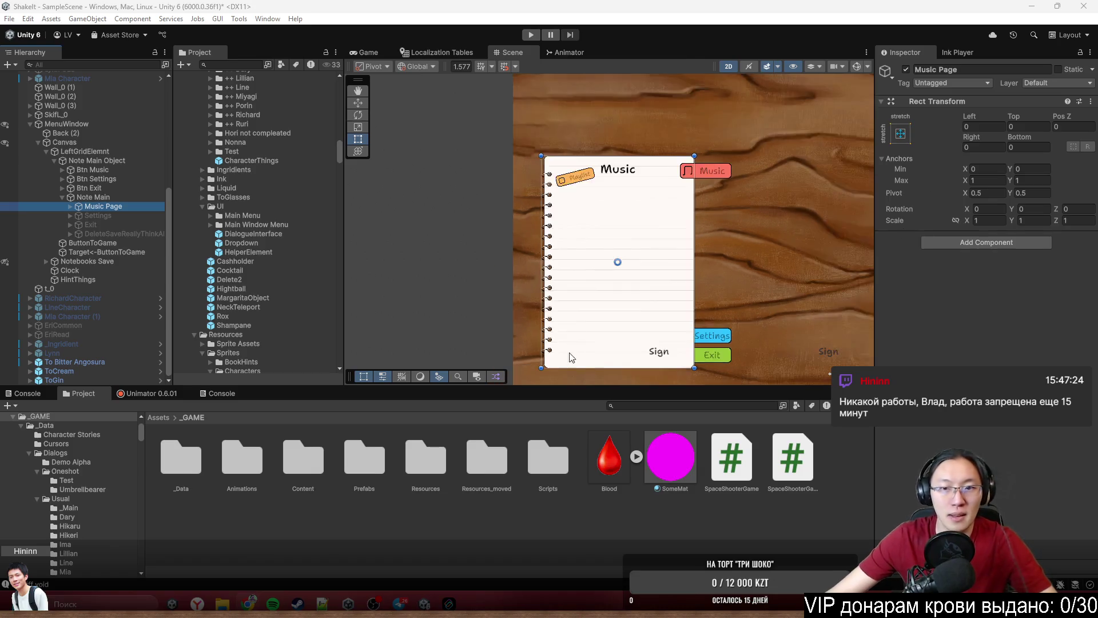
{"action": "scroll", "coordinate": [578, 368], "scroll_direction": "down", "scroll_amount": 2}
{"action": "scroll", "coordinate": [858, 343], "scroll_direction": "up", "scroll_amount": 4}
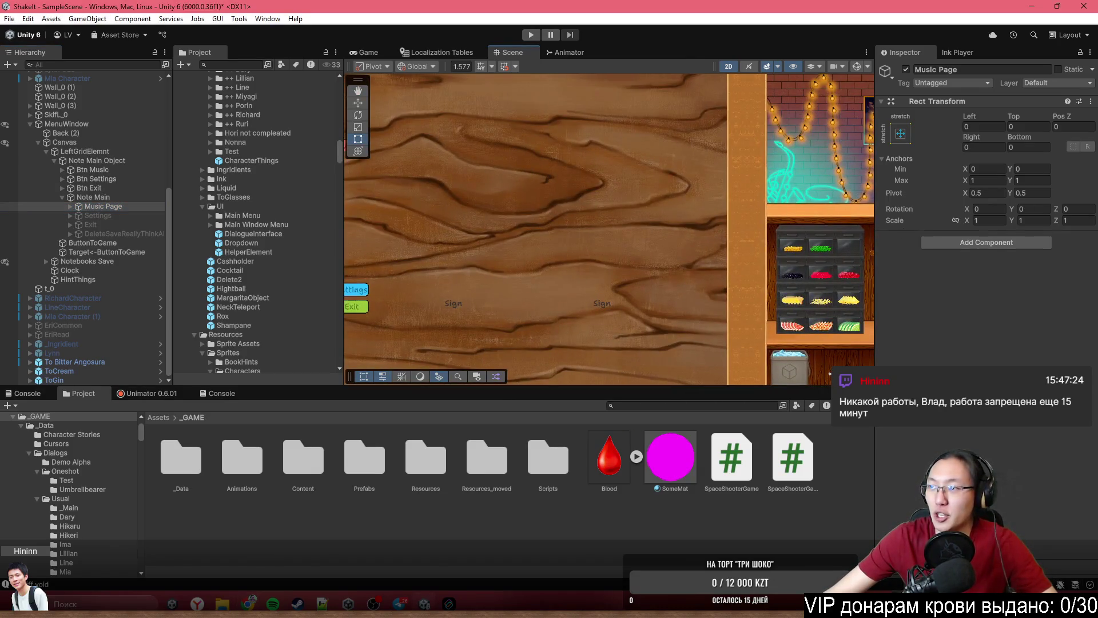
Step: Open the Lycoris Trello board from the Chrome address bar suggestion
{"action": "type", "text": "eцtw"}
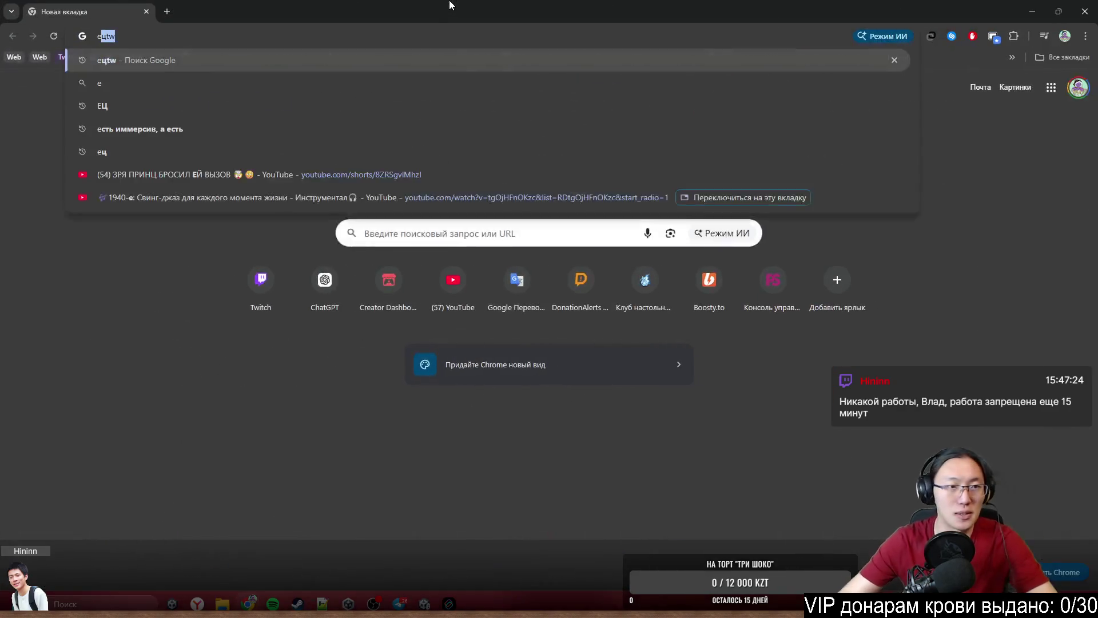
{"action": "key", "text": "BackSpace"}
{"action": "key", "text": "BackSpace"}
{"action": "type", "text": "e"}
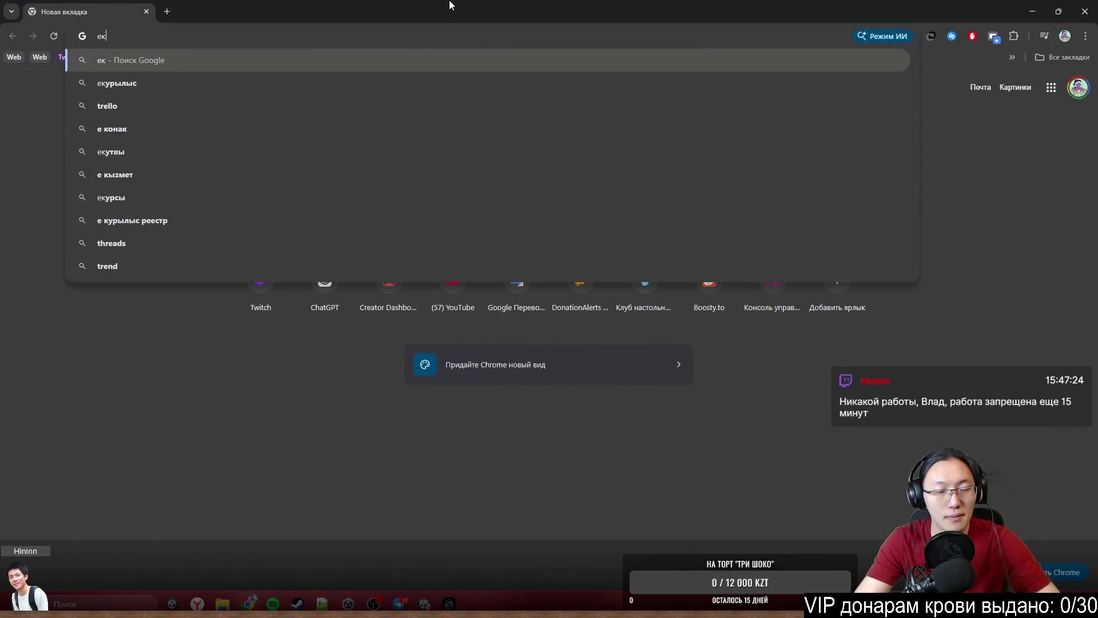
{"action": "key", "text": "BackSpace"}
{"action": "type", "text": "t"}
{"action": "key", "text": "Return"}
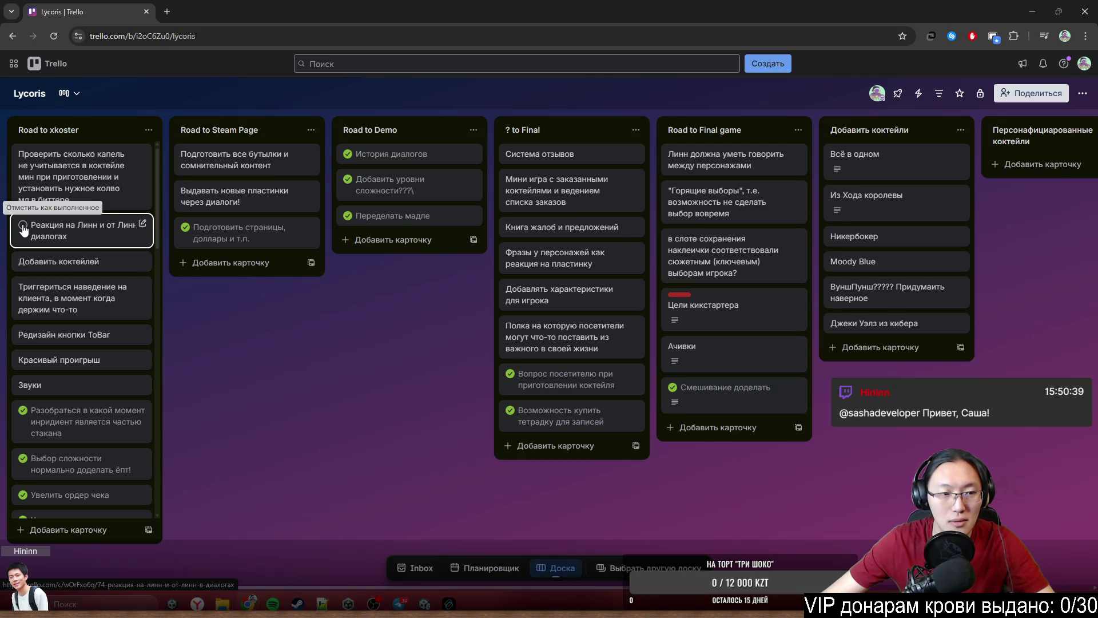
Step: Drag the Lynn dialogue-reaction card below Звуки and minimise the browser
{"action": "left_click_drag", "start_coordinate": [89, 232], "coordinate": [81, 387]}
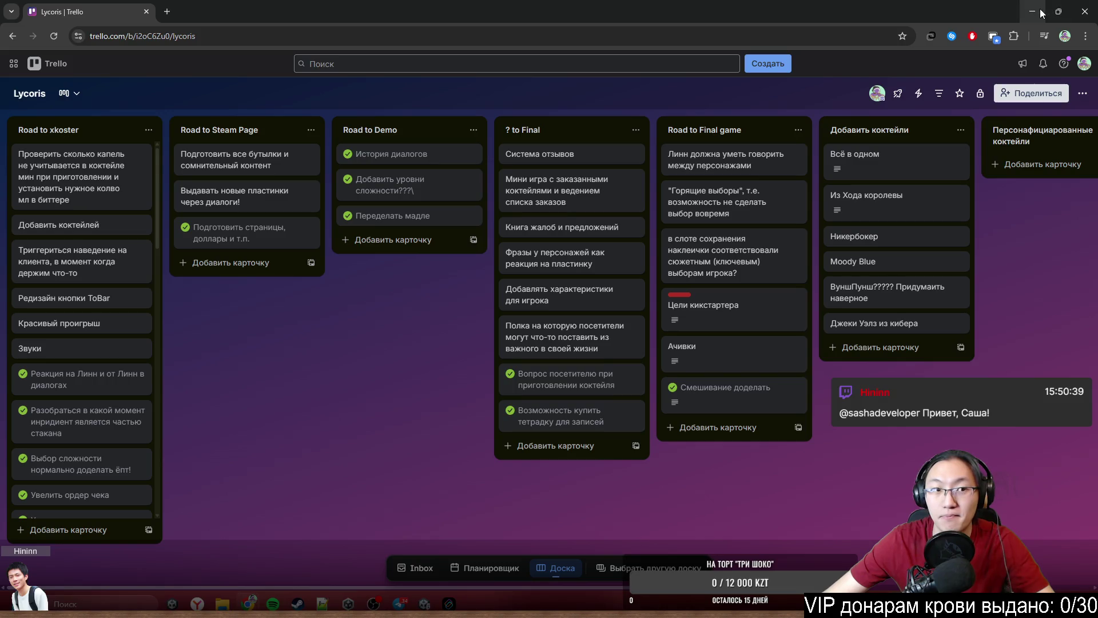
{"action": "left_click", "coordinate": [1033, 11]}
{"action": "scroll", "coordinate": [596, 218], "scroll_direction": "down", "scroll_amount": 8}
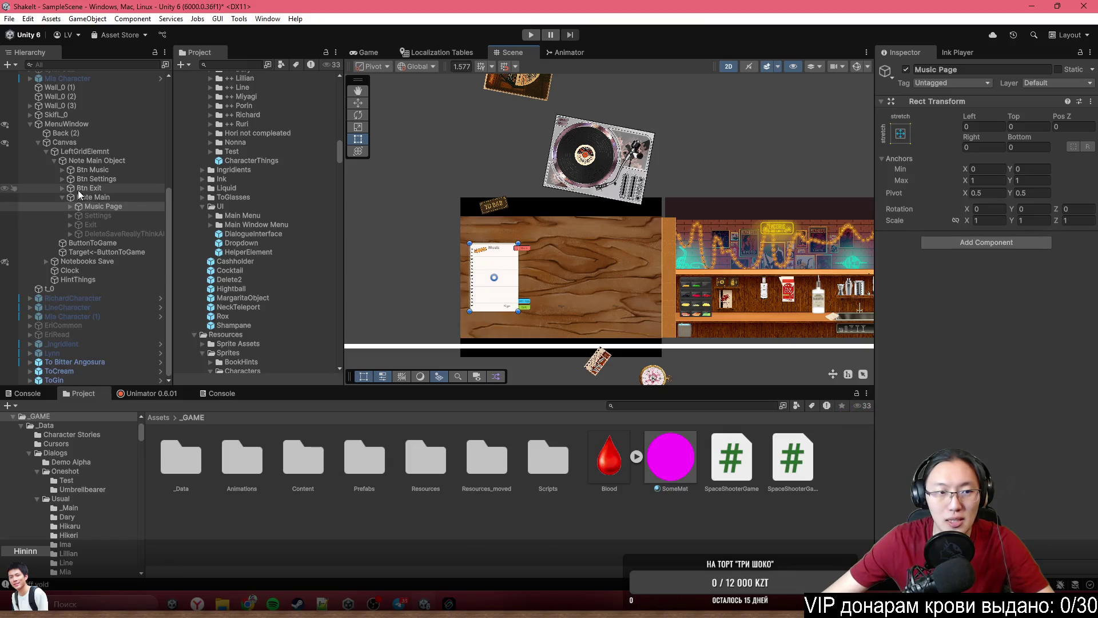
Step: Go from _Data back up to _GAME and open Assets/_GAME/Scripts in the Project window
{"action": "left_click", "coordinate": [57, 115]}
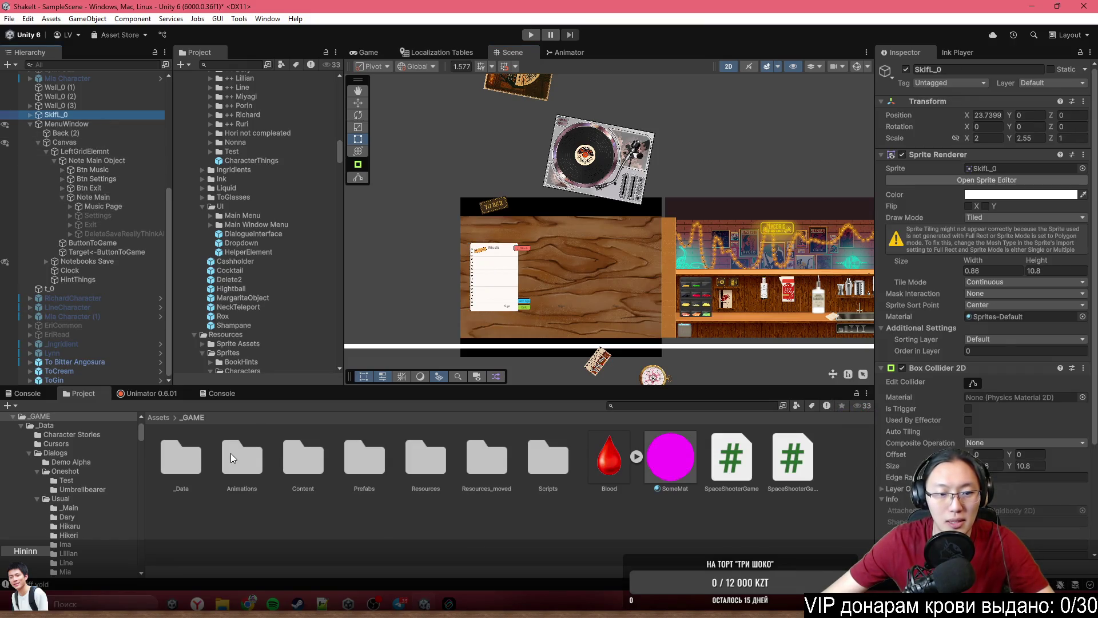
{"action": "double_click", "coordinate": [196, 463]}
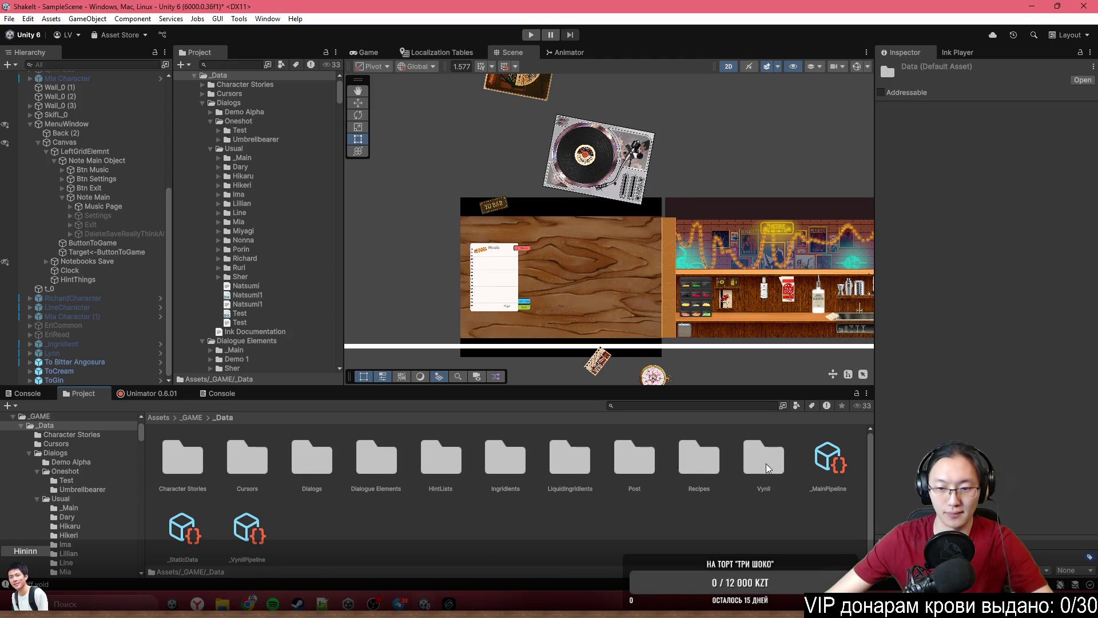
{"action": "left_click", "coordinate": [192, 417]}
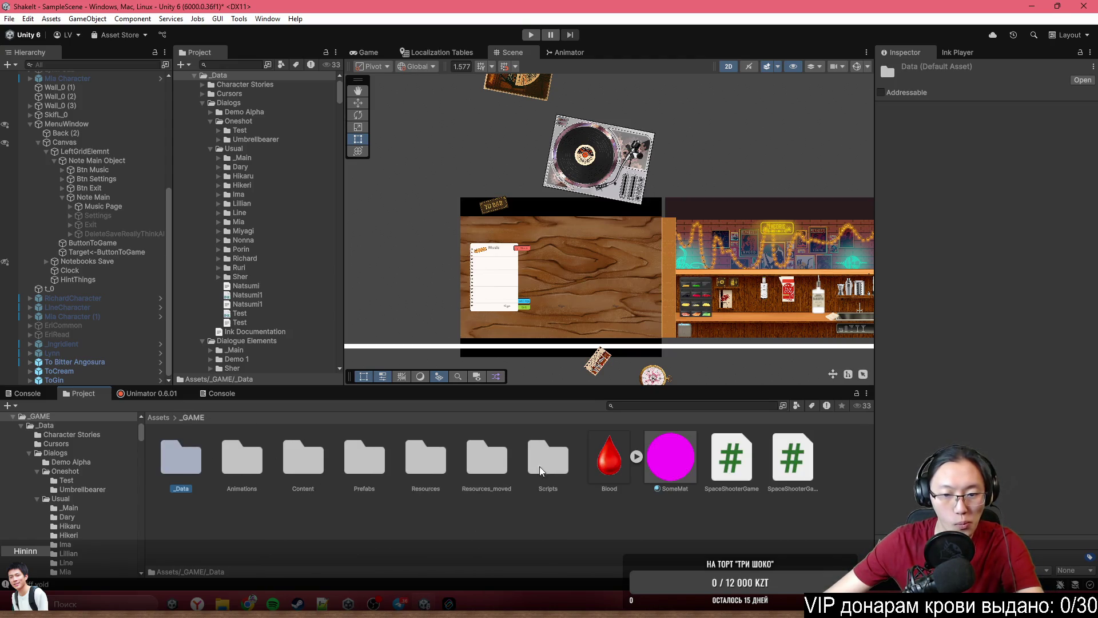
{"action": "double_click", "coordinate": [540, 470]}
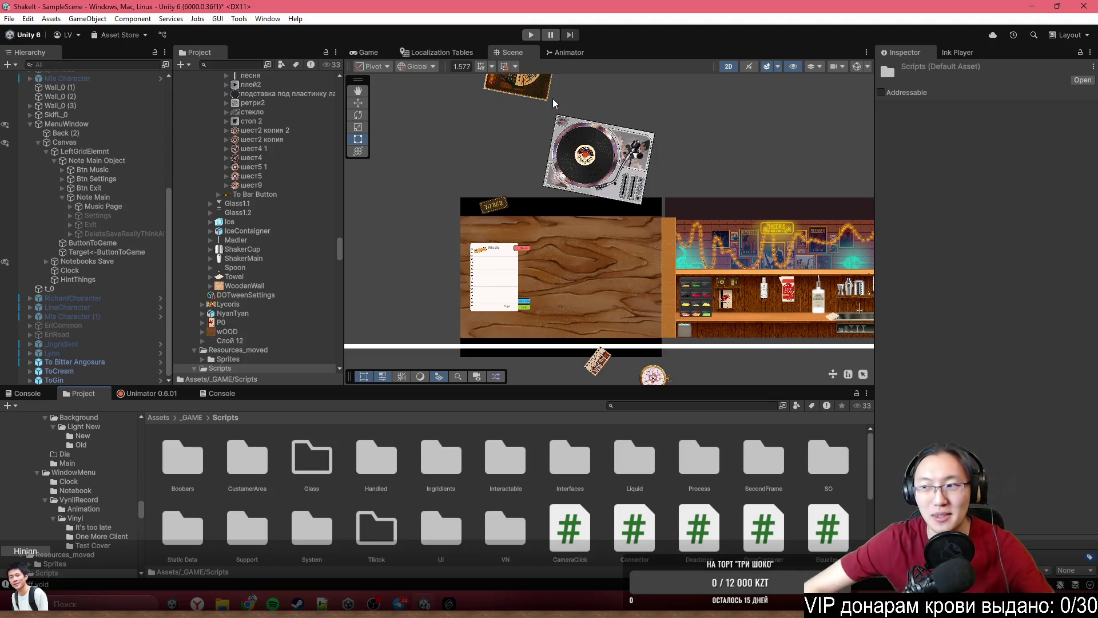
{"action": "scroll", "coordinate": [521, 227], "scroll_direction": "down", "scroll_amount": 2}
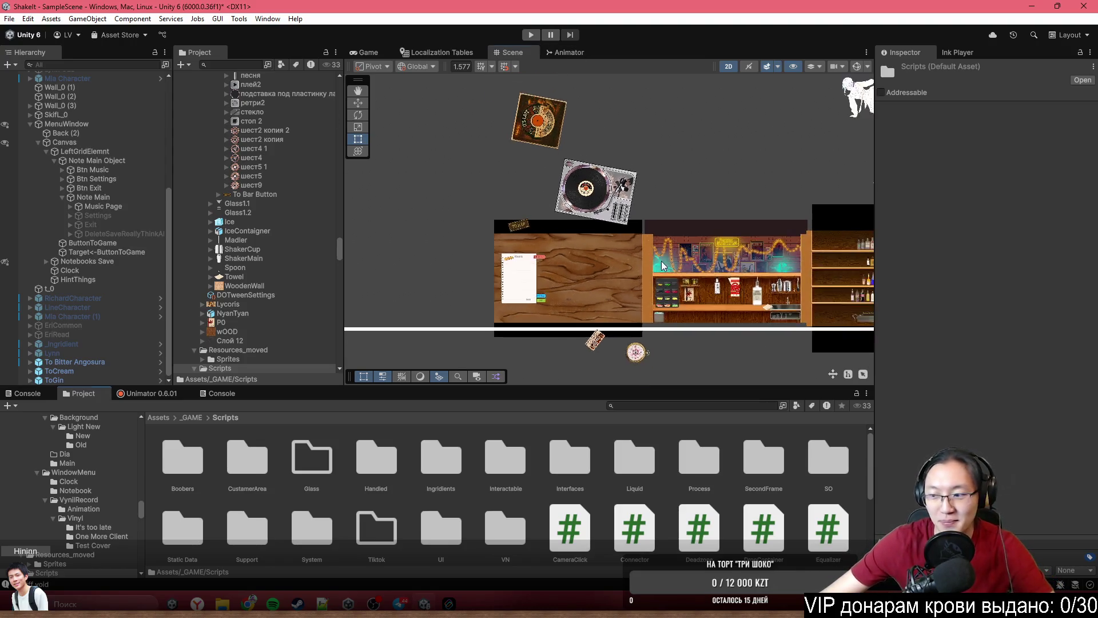
{"action": "scroll", "coordinate": [521, 226], "scroll_direction": "up", "scroll_amount": 5}
{"action": "scroll", "coordinate": [522, 226], "scroll_direction": "up", "scroll_amount": 3}
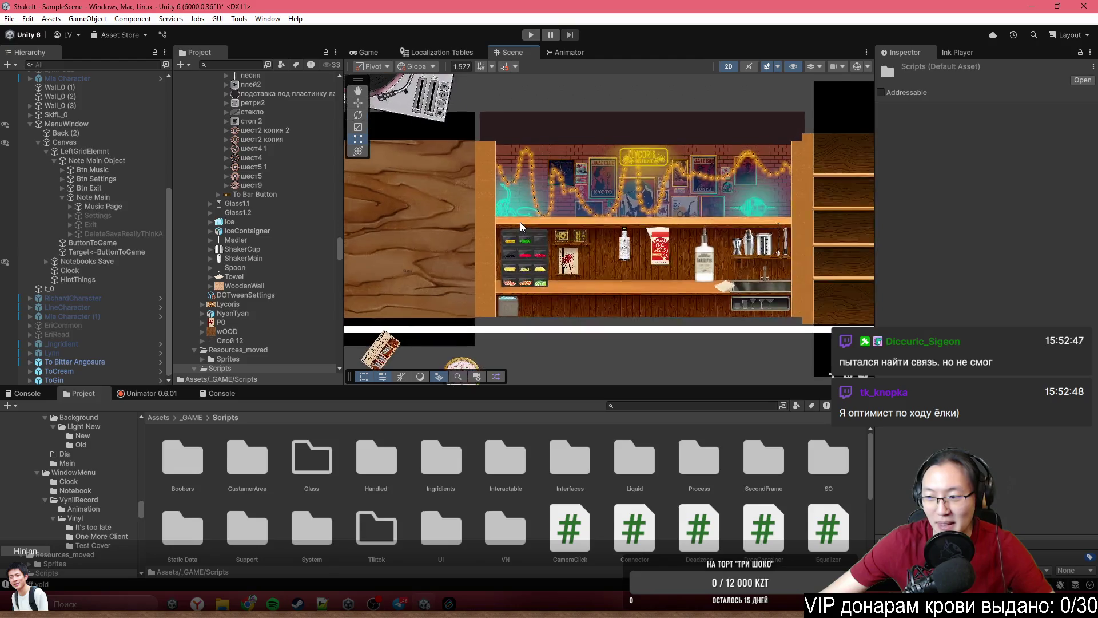
{"action": "scroll", "coordinate": [579, 260], "scroll_direction": "down", "scroll_amount": 2}
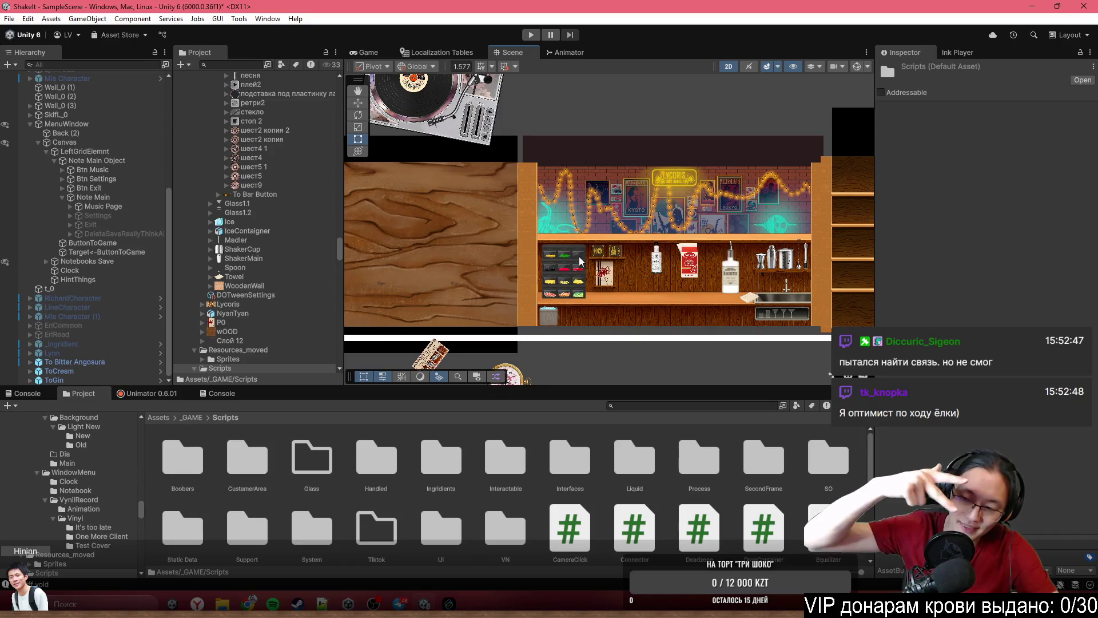
{"action": "scroll", "coordinate": [699, 98], "scroll_direction": "down", "scroll_amount": 2}
{"action": "scroll", "coordinate": [533, 222], "scroll_direction": "up", "scroll_amount": 5}
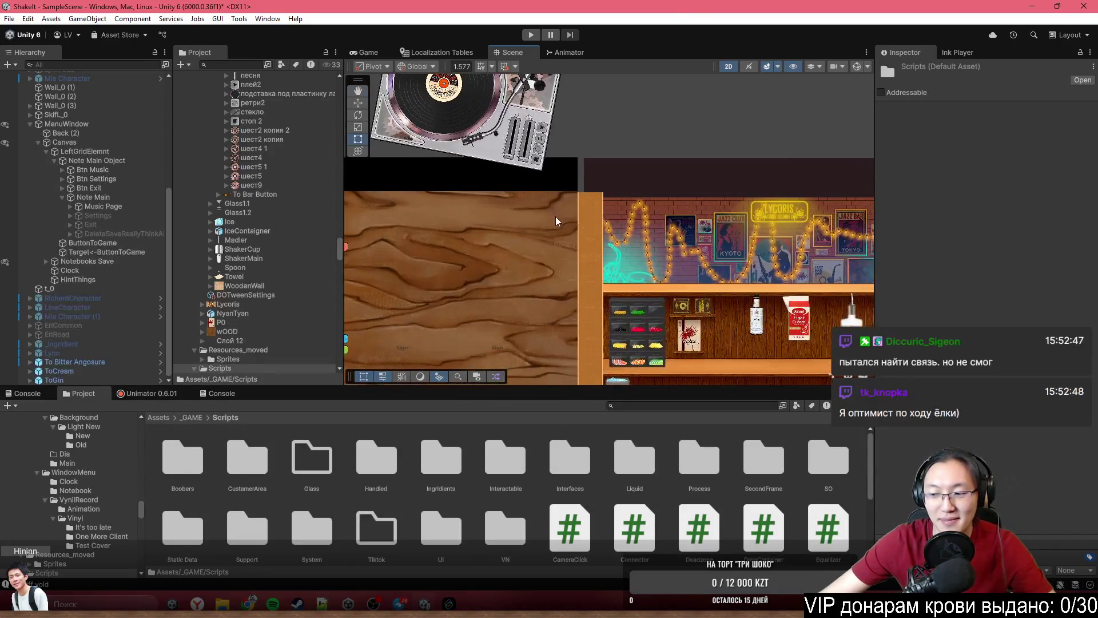
Step: Zoom and pan the Scene view onto the wooden menu panel, Music notebook and TO BAR sign
{"action": "scroll", "coordinate": [533, 221], "scroll_direction": "up", "scroll_amount": 2}
{"action": "scroll", "coordinate": [524, 255], "scroll_direction": "down", "scroll_amount": 3}
{"action": "key", "text": "q"}
{"action": "key", "text": "t"}
{"action": "scroll", "coordinate": [654, 202], "scroll_direction": "up", "scroll_amount": 1}
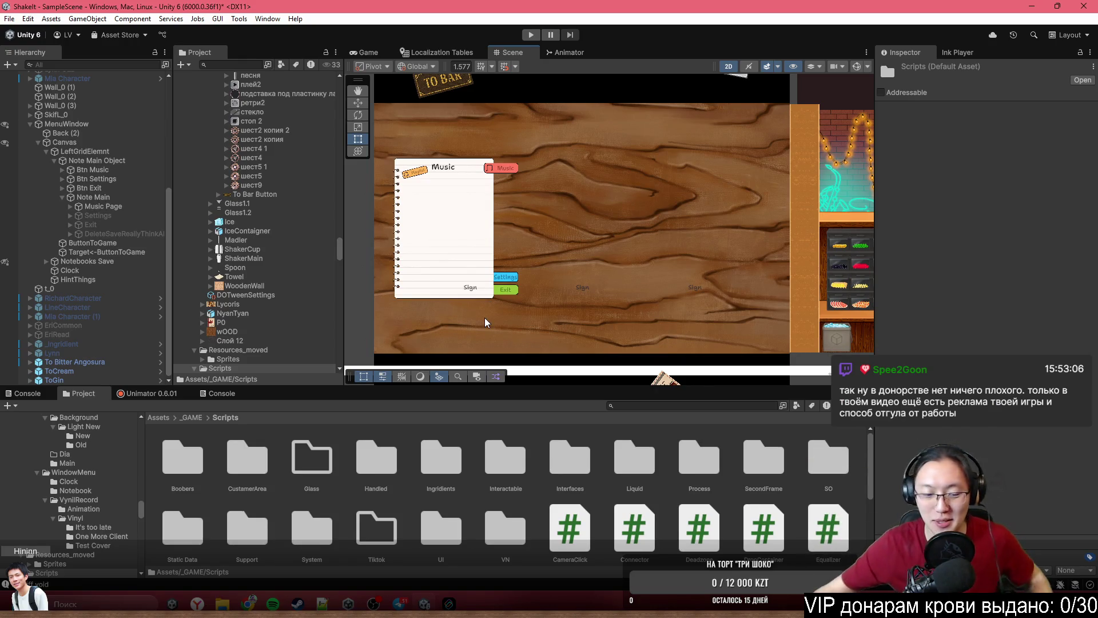
{"action": "scroll", "coordinate": [659, 212], "scroll_direction": "down", "scroll_amount": 3}
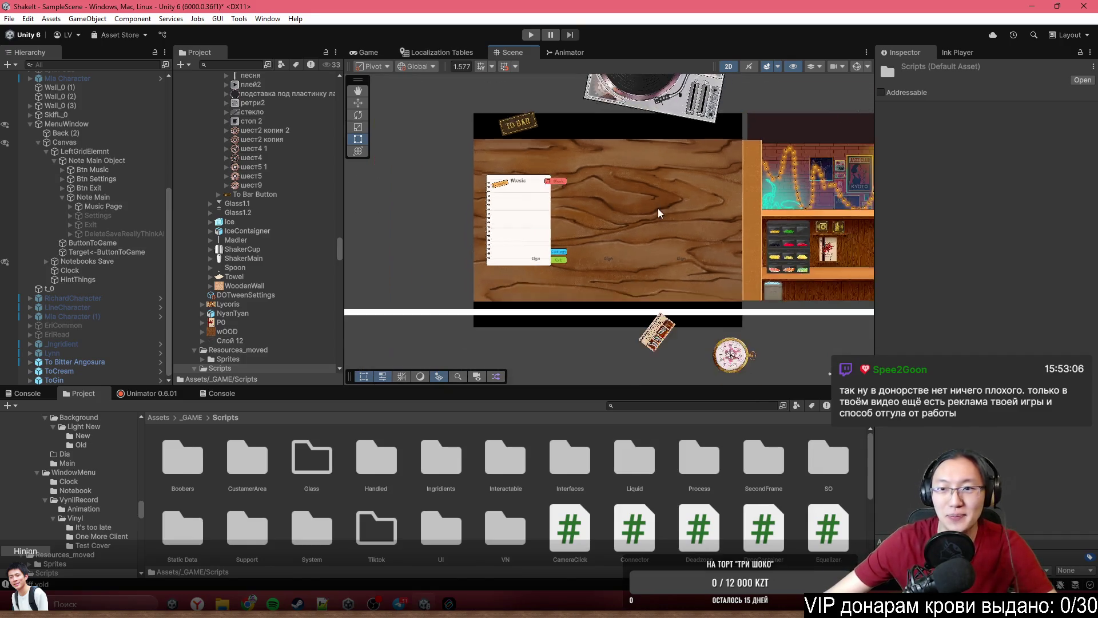
Step: Zoom the Scene view in on the Music notebook's Settings and Exit buttons
{"action": "scroll", "coordinate": [598, 210], "scroll_direction": "up", "scroll_amount": 5}
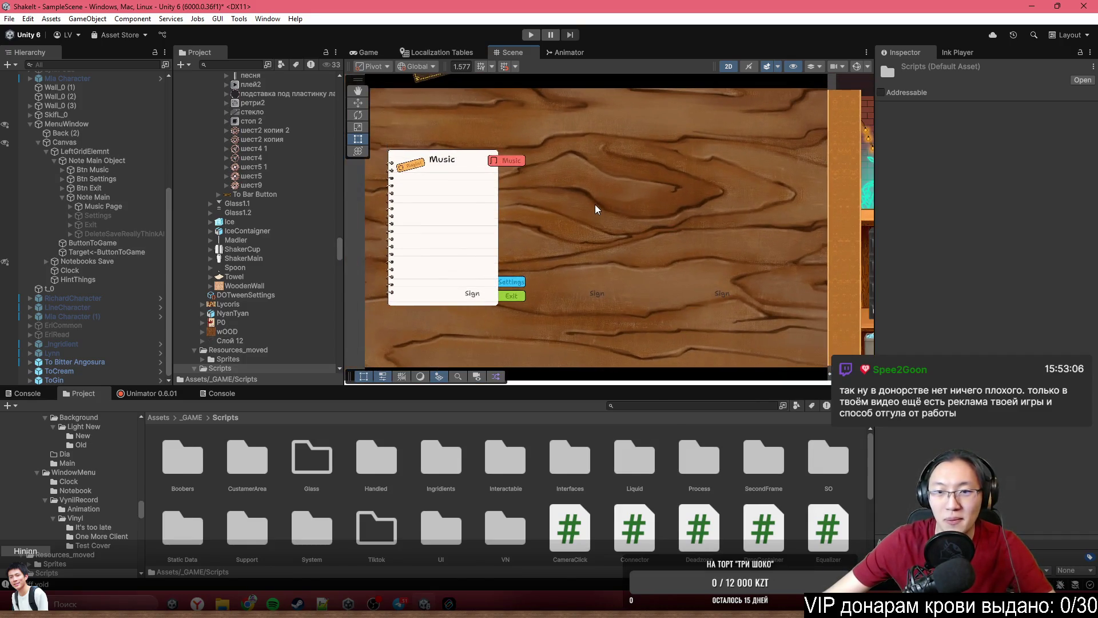
{"action": "scroll", "coordinate": [625, 201], "scroll_direction": "up", "scroll_amount": 1}
{"action": "scroll", "coordinate": [630, 204], "scroll_direction": "down", "scroll_amount": 1}
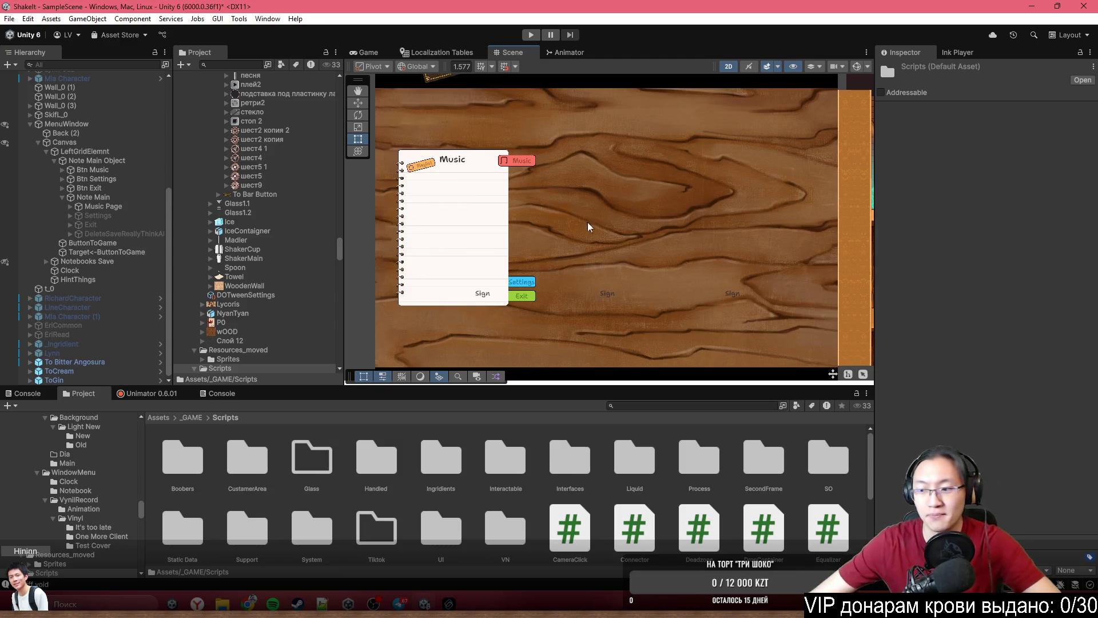
{"action": "scroll", "coordinate": [549, 236], "scroll_direction": "down", "scroll_amount": 3}
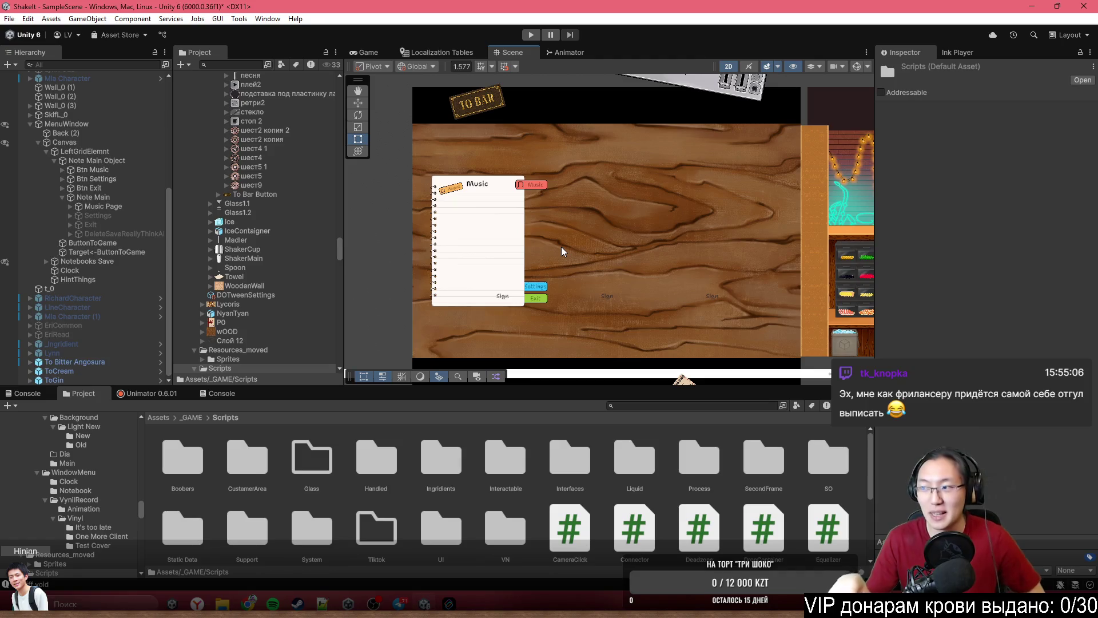
Step: Zoom out and pan right so the bar shelves and wall art show beside the notebook
{"action": "scroll", "coordinate": [679, 196], "scroll_direction": "right", "scroll_amount": 3}
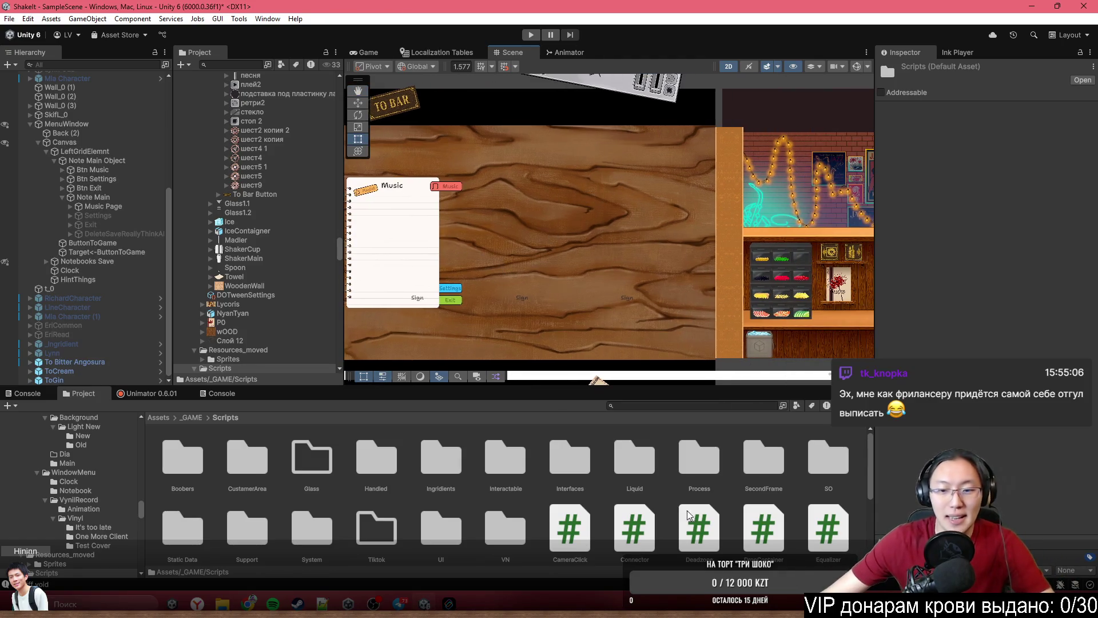
{"action": "scroll", "coordinate": [675, 495], "scroll_direction": "down", "scroll_amount": 3}
{"action": "scroll", "coordinate": [572, 503], "scroll_direction": "up", "scroll_amount": 1}
{"action": "scroll", "coordinate": [515, 507], "scroll_direction": "down", "scroll_amount": 1}
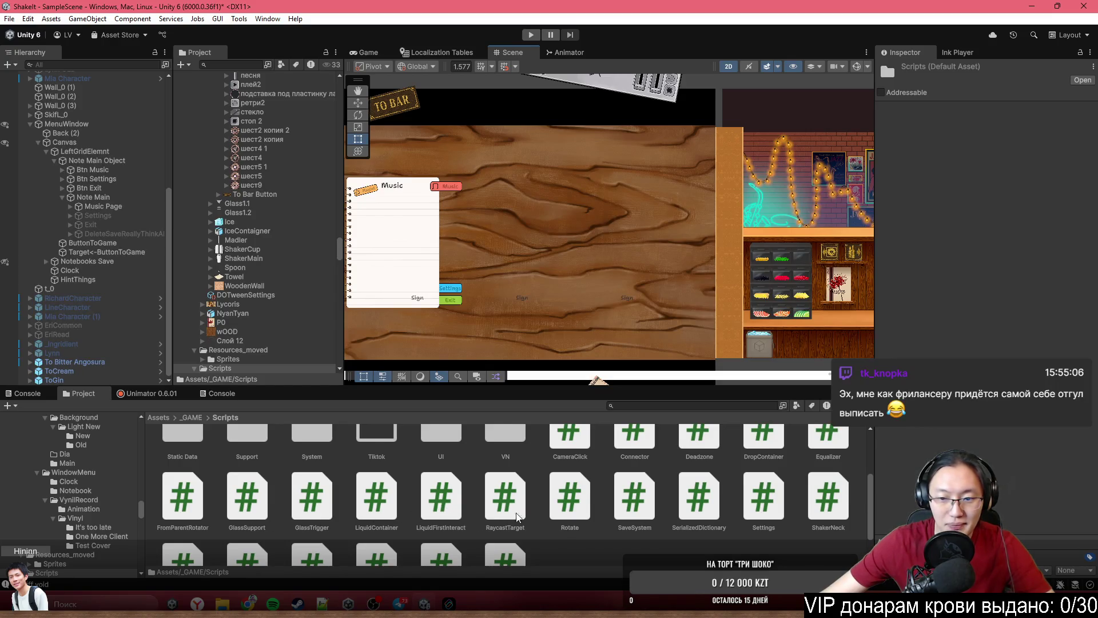
Step: Search the project for 'GameMana' and open the GameManager script in Visual Studio
{"action": "scroll", "coordinate": [514, 520], "scroll_direction": "up", "scroll_amount": 3}
{"action": "left_click", "coordinate": [646, 406]}
{"action": "key", "text": "BackSpace"}
{"action": "type", "text": "GameM"}
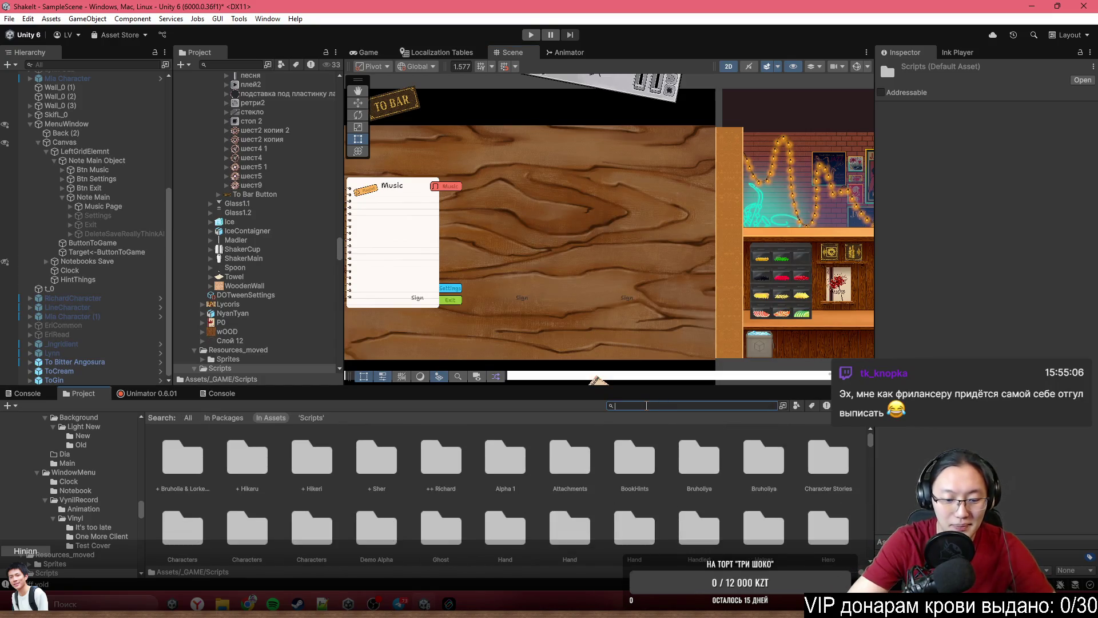
{"action": "type", "text": "ana"}
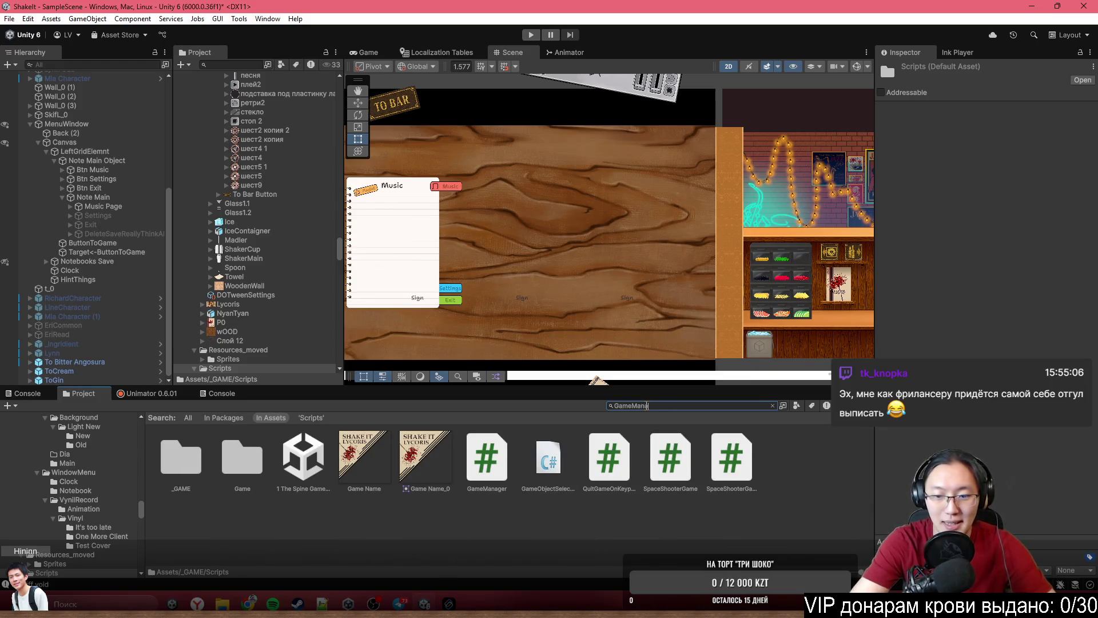
{"action": "left_click", "coordinate": [207, 471]}
{"action": "double_click", "coordinate": [207, 469]}
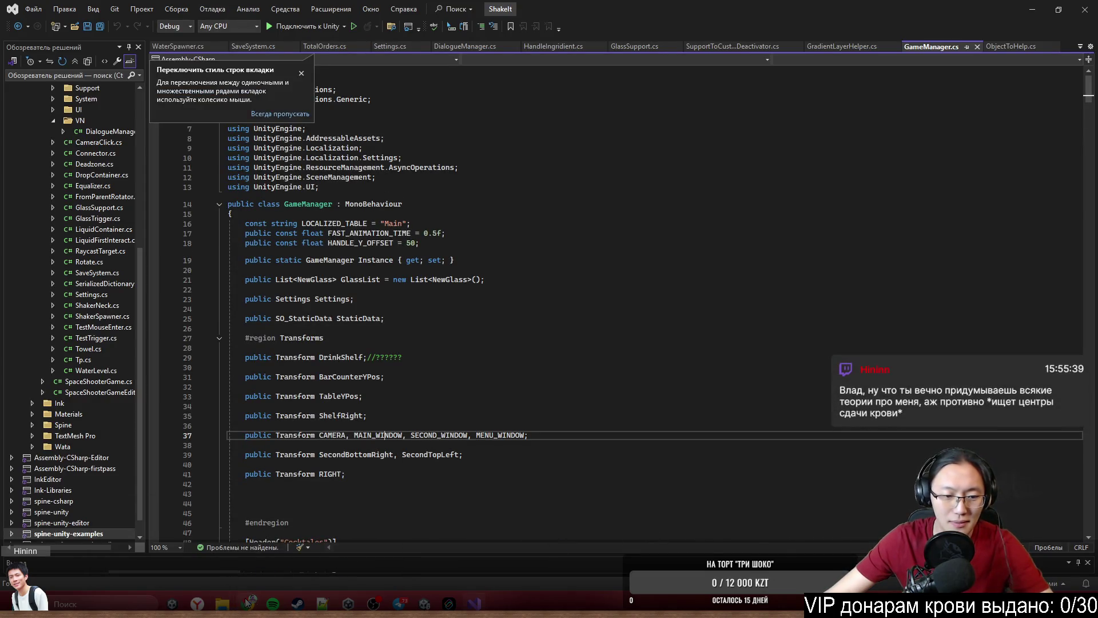
Step: Close the stray TikTok Chrome window and return to line 14 of GameManager.cs
{"action": "mouse_move", "coordinate": [248, 603]}
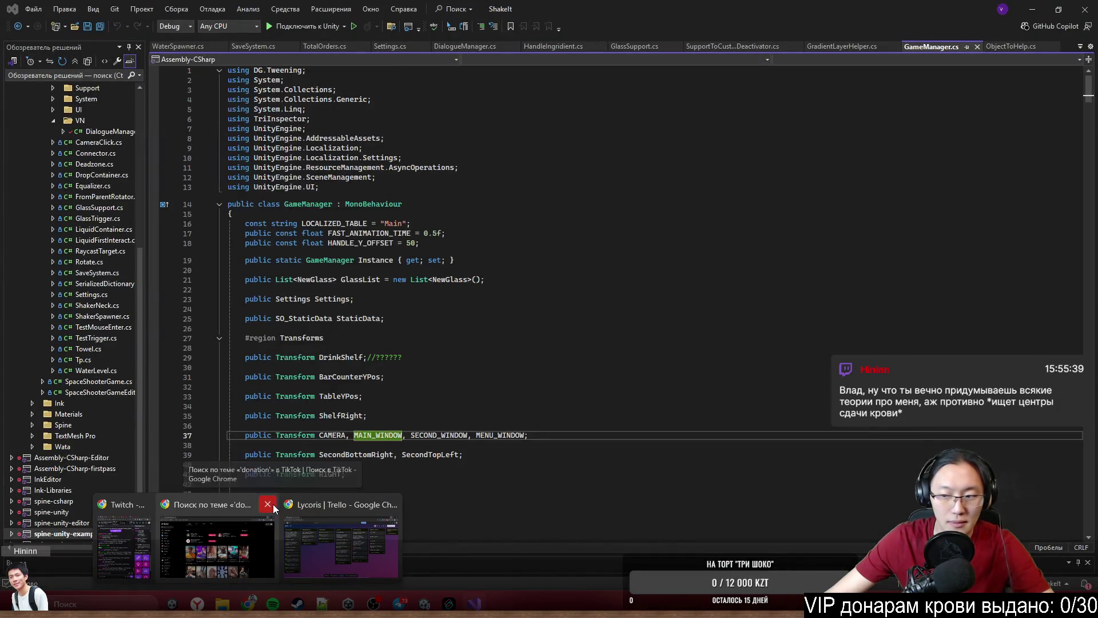
{"action": "left_click", "coordinate": [271, 504]}
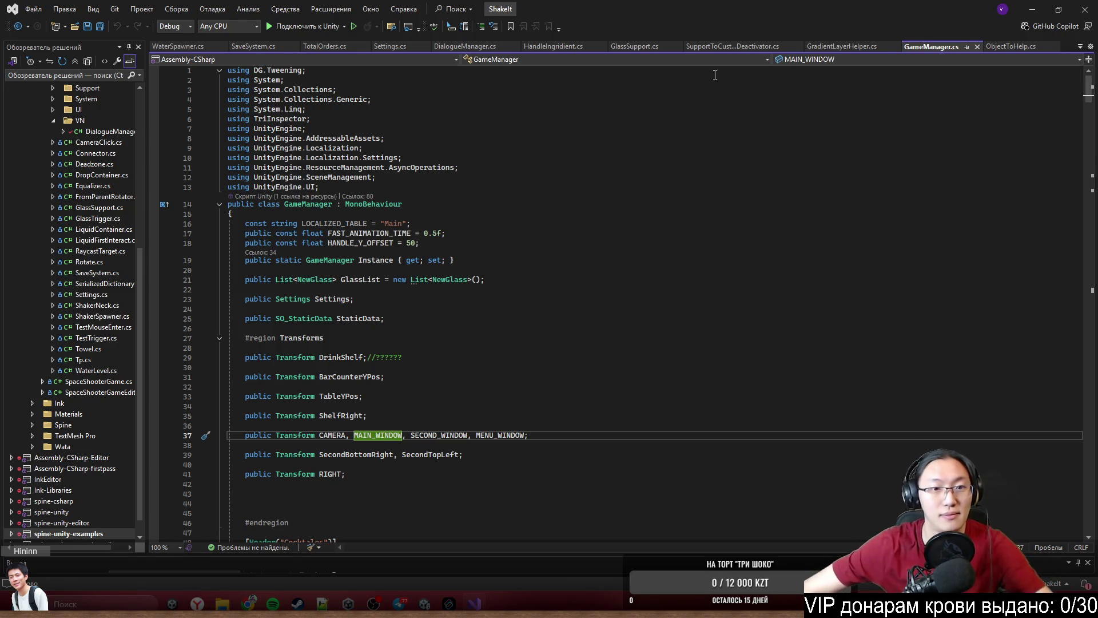
{"action": "left_click", "coordinate": [540, 206]}
Step: Read through GameManager.cs, checking recipesDictionary on line 52 and selecting lines 69–85
{"action": "scroll", "coordinate": [540, 206], "scroll_direction": "down", "scroll_amount": 20}
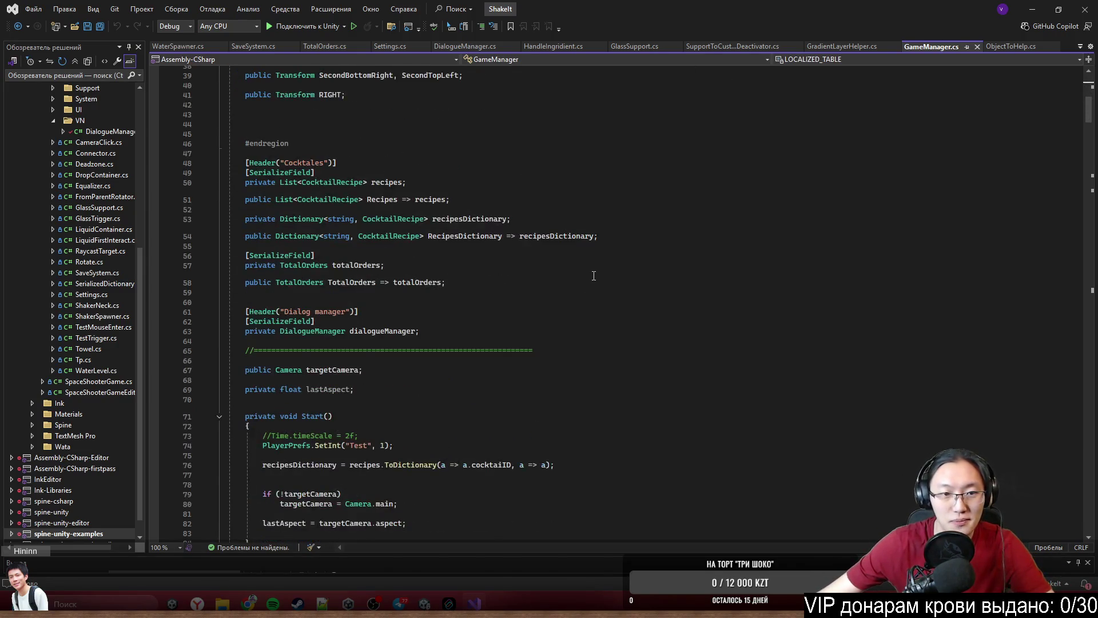
{"action": "scroll", "coordinate": [567, 262], "scroll_direction": "up", "scroll_amount": 7}
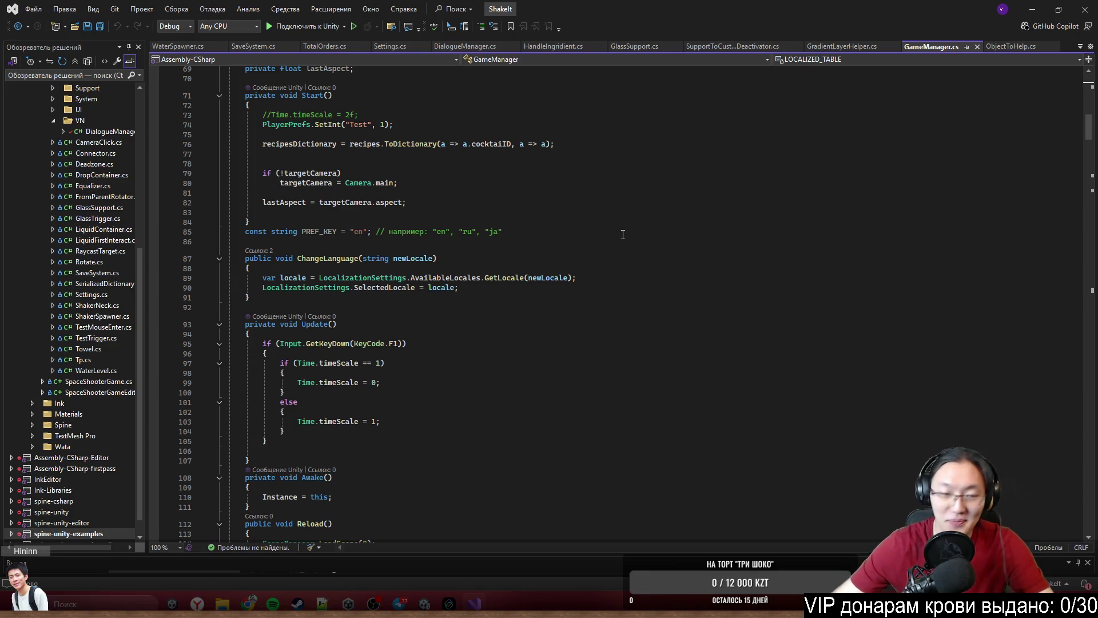
{"action": "scroll", "coordinate": [624, 326], "scroll_direction": "up", "scroll_amount": 20}
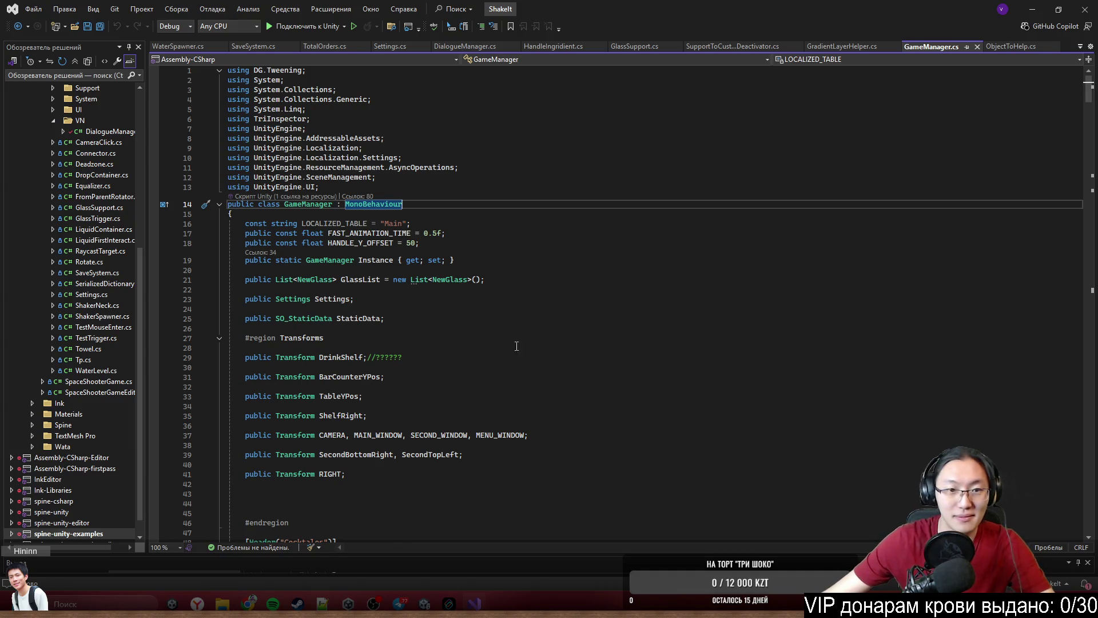
{"action": "scroll", "coordinate": [595, 412], "scroll_direction": "down", "scroll_amount": 7}
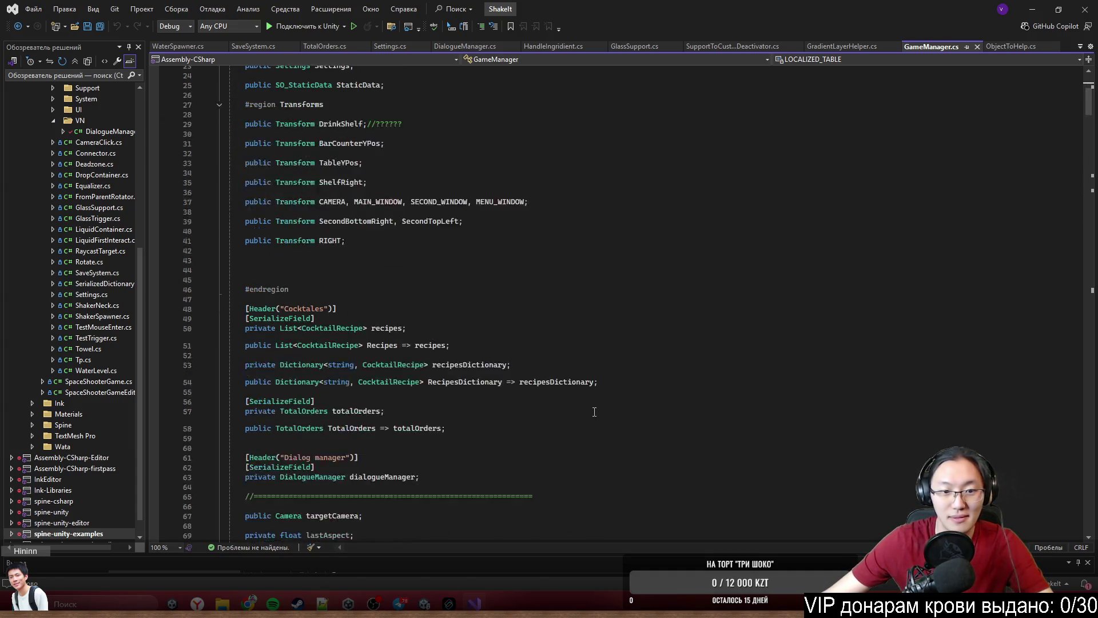
{"action": "left_click", "coordinate": [375, 252]}
{"action": "left_click_drag", "start_coordinate": [376, 255], "coordinate": [415, 298]}
{"action": "left_click", "coordinate": [434, 355]}
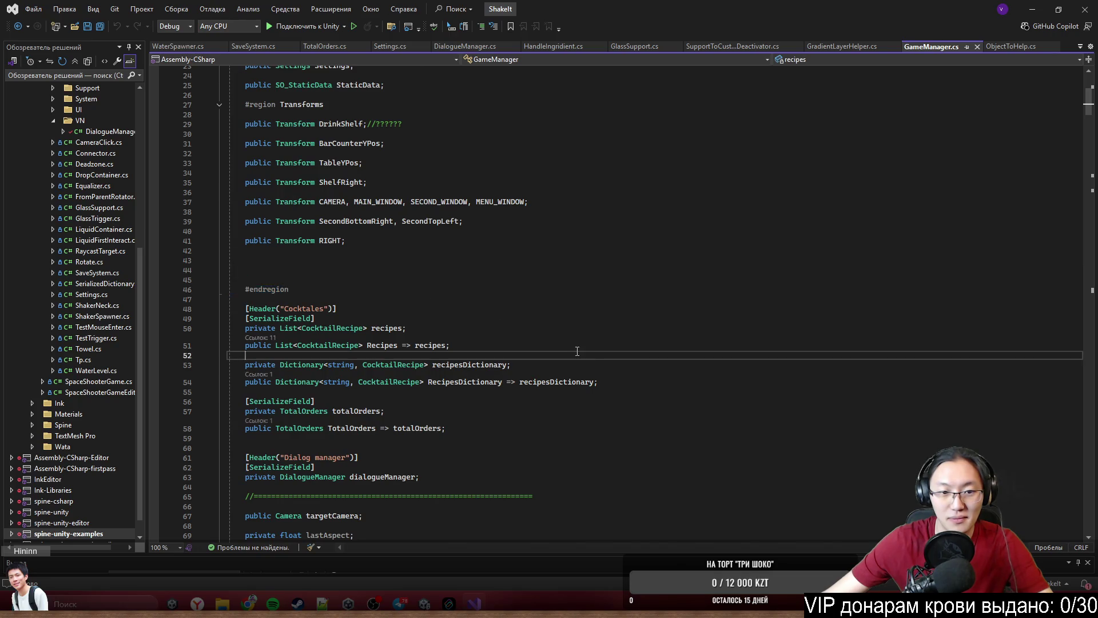
{"action": "scroll", "coordinate": [603, 383], "scroll_direction": "down", "scroll_amount": 7}
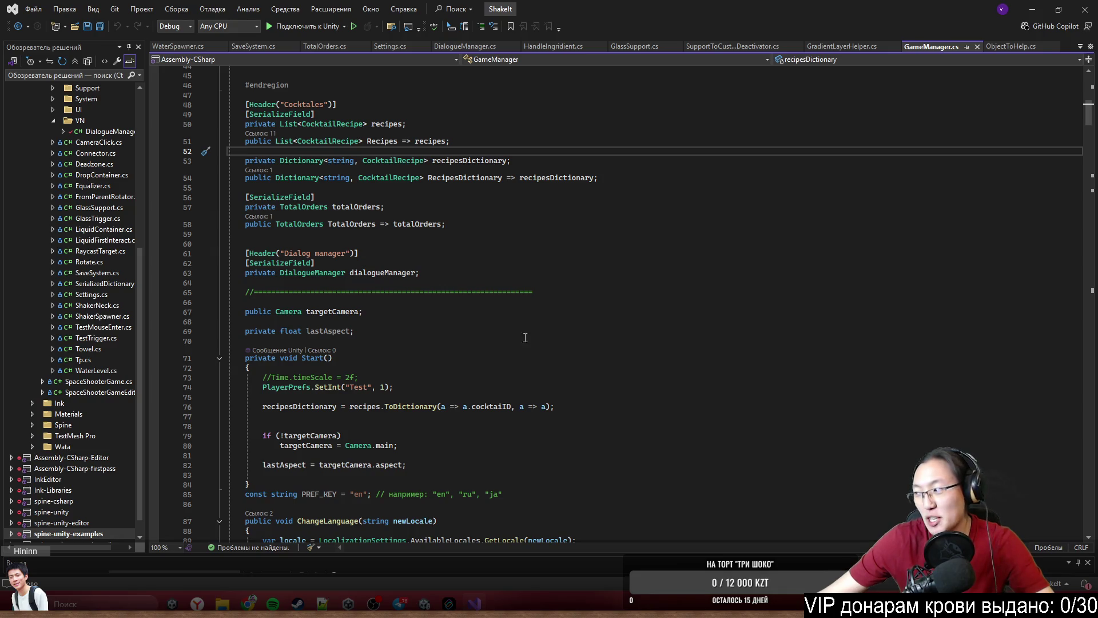
{"action": "scroll", "coordinate": [330, 307], "scroll_direction": "down", "scroll_amount": 5}
{"action": "left_click_drag", "start_coordinate": [299, 185], "coordinate": [472, 349]}
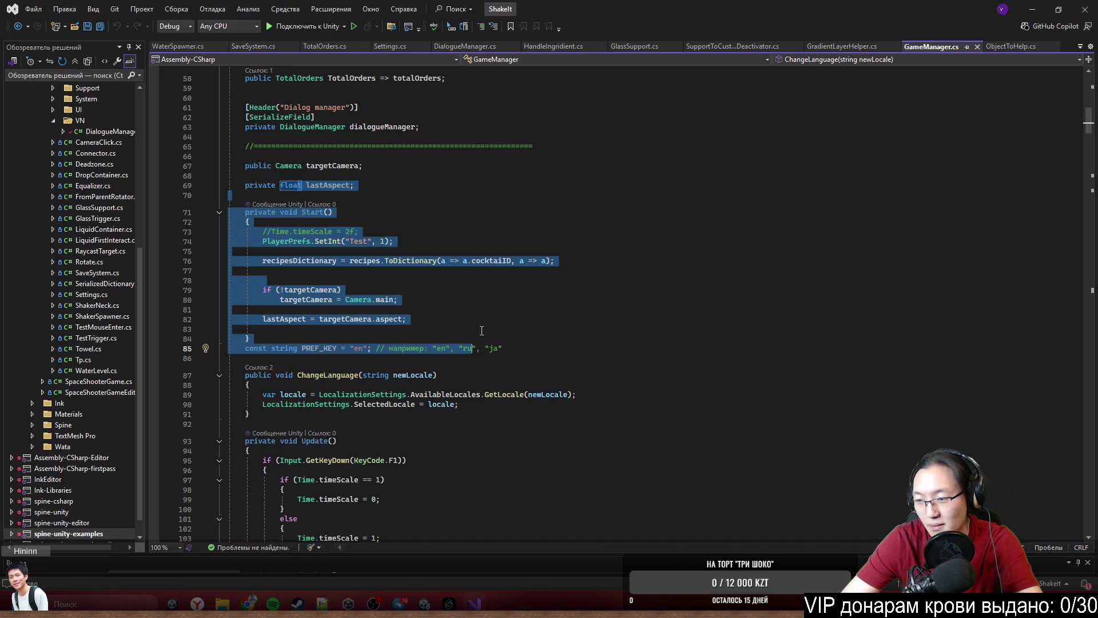
Step: Launch Windows Calculator from the Start search, closing the stray Bing results window
{"action": "key", "text": "super"}
{"action": "type", "text": "c"}
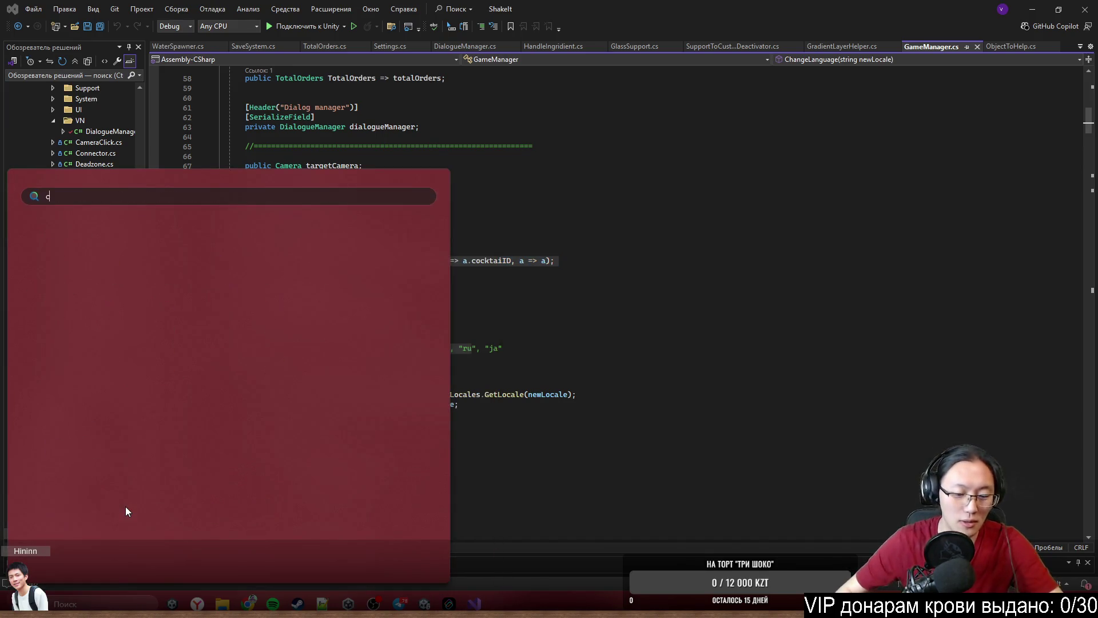
{"action": "type", "text": "al"}
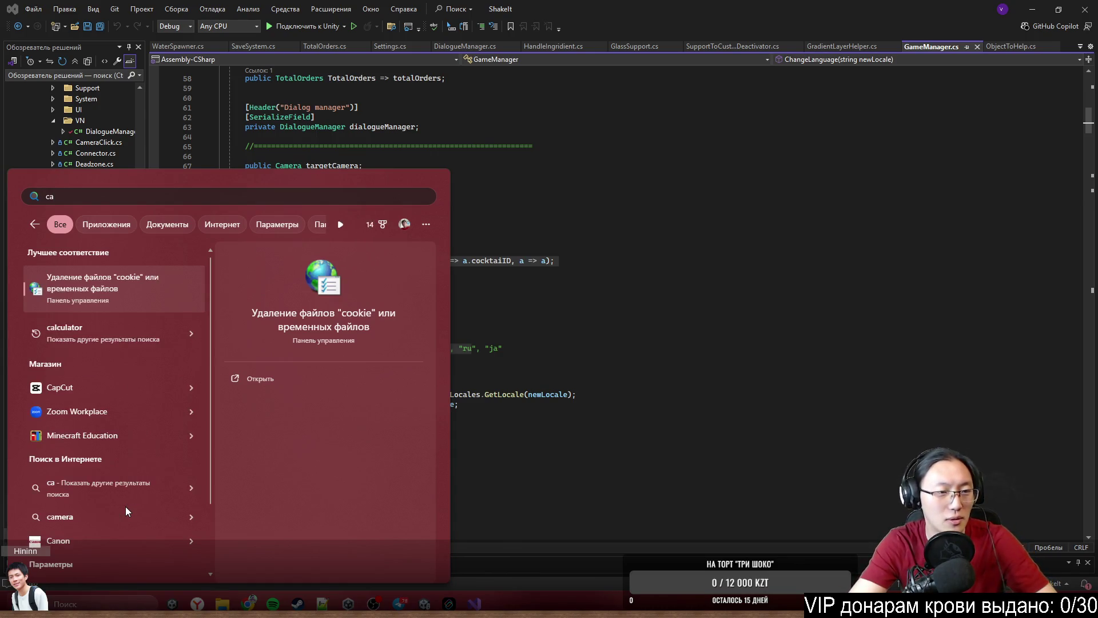
{"action": "key", "text": "Return"}
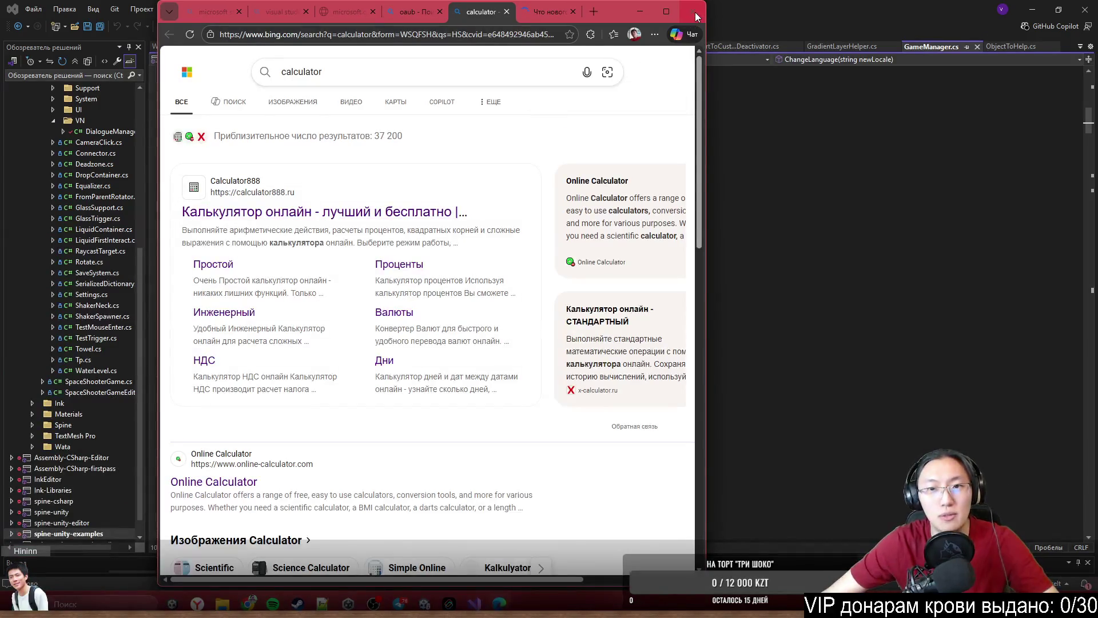
{"action": "left_click", "coordinate": [692, 12]}
{"action": "left_click", "coordinate": [7, 595]}
{"action": "type", "text": "calc"}
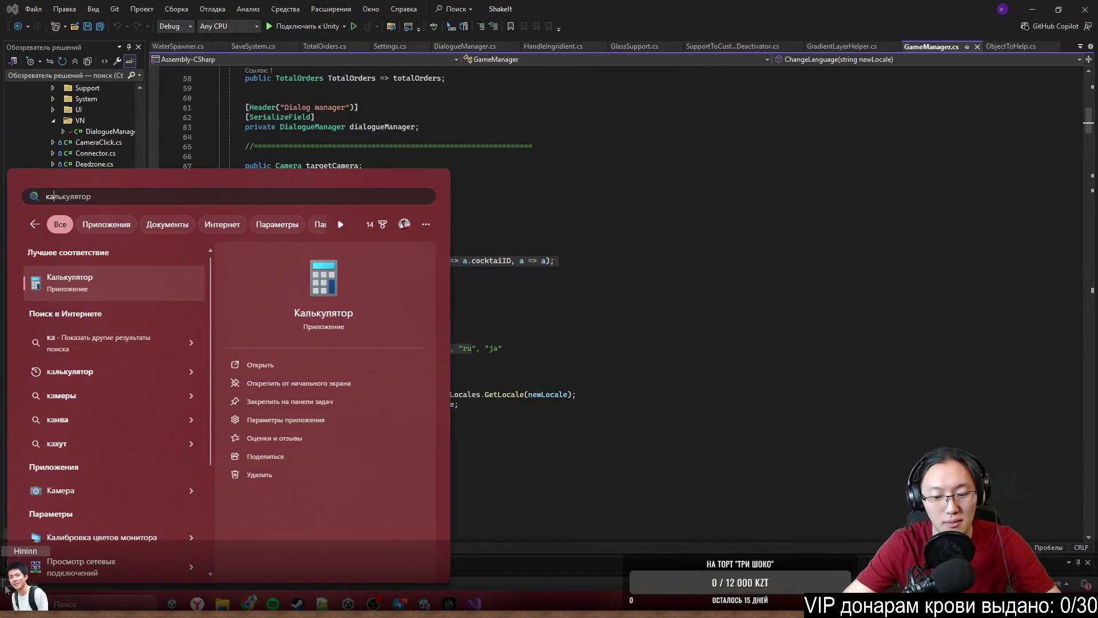
{"action": "key", "text": "Return"}
Step: Compute 2000000 ÷ 200000 in Calculator, getting 10
{"action": "type", "text": "2 000 00"}
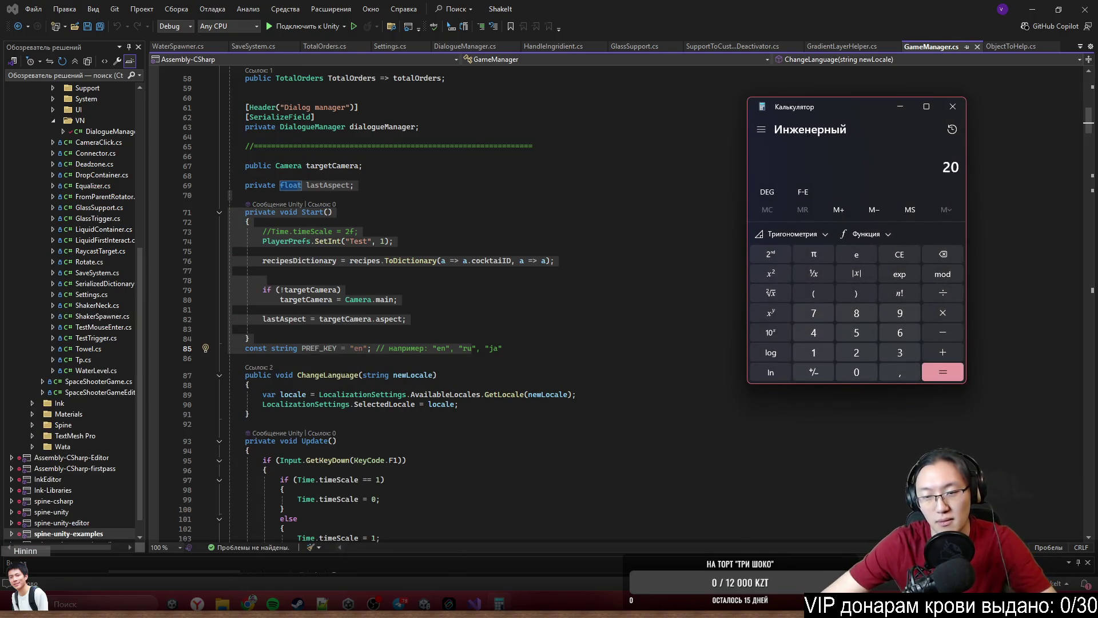
{"action": "type", "text": "0"}
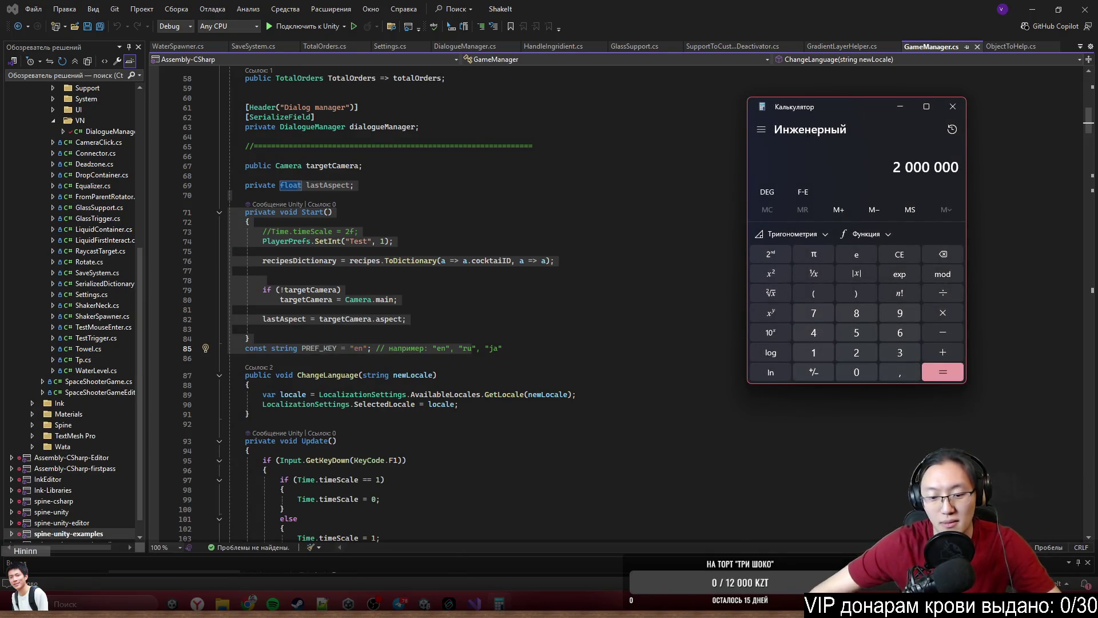
{"action": "type", "text": ","}
{"action": "key", "text": "BackSpace"}
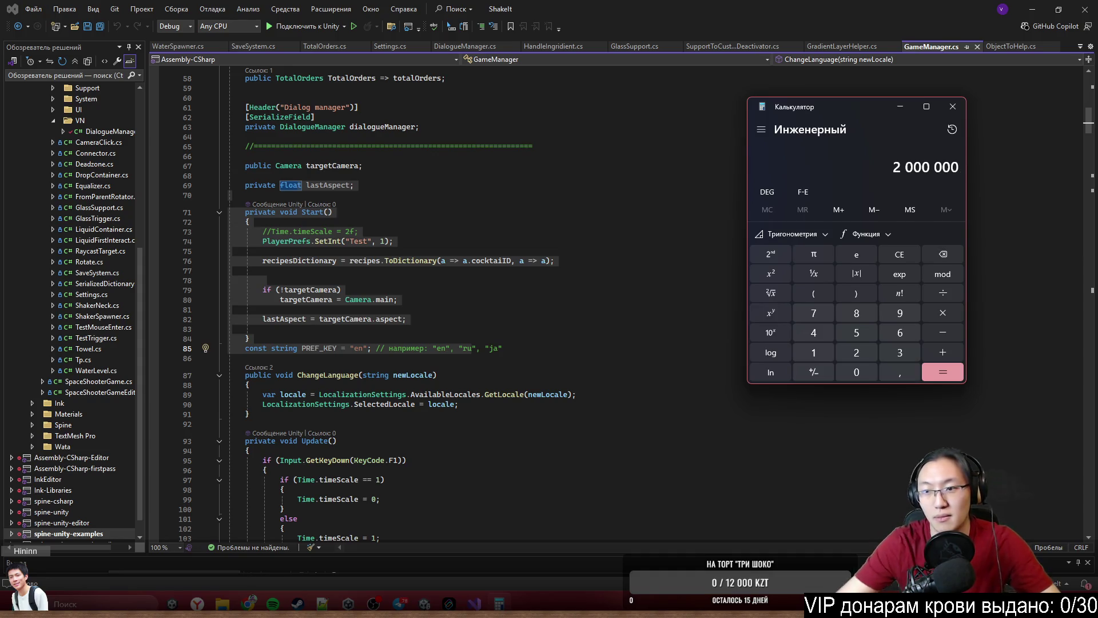
{"action": "left_click", "coordinate": [945, 293]}
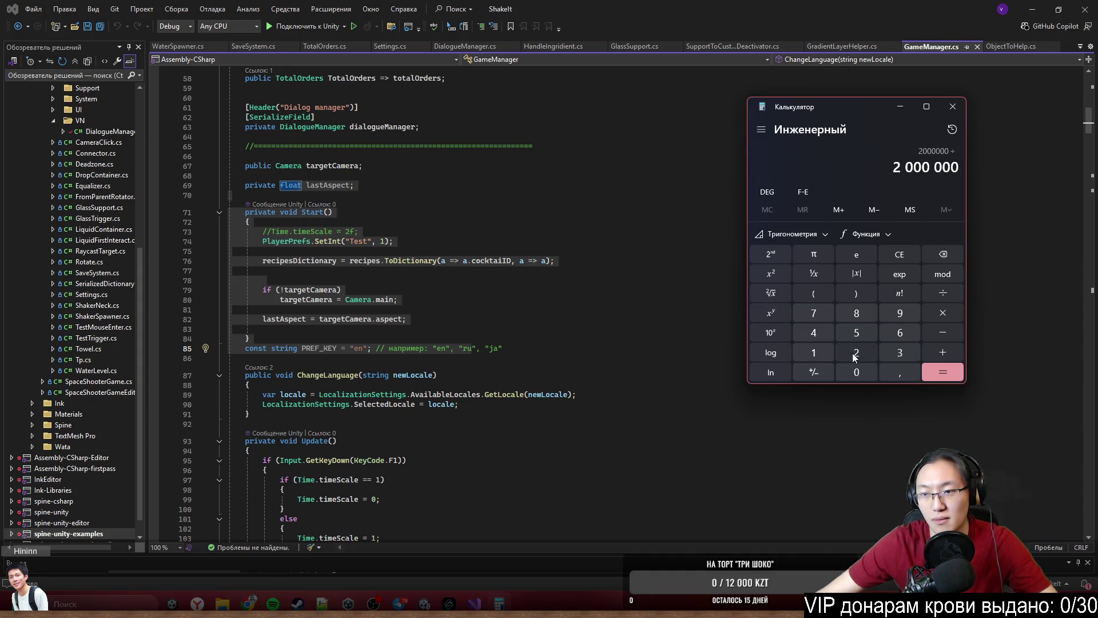
{"action": "left_click", "coordinate": [852, 352]}
{"action": "left_click", "coordinate": [854, 378]}
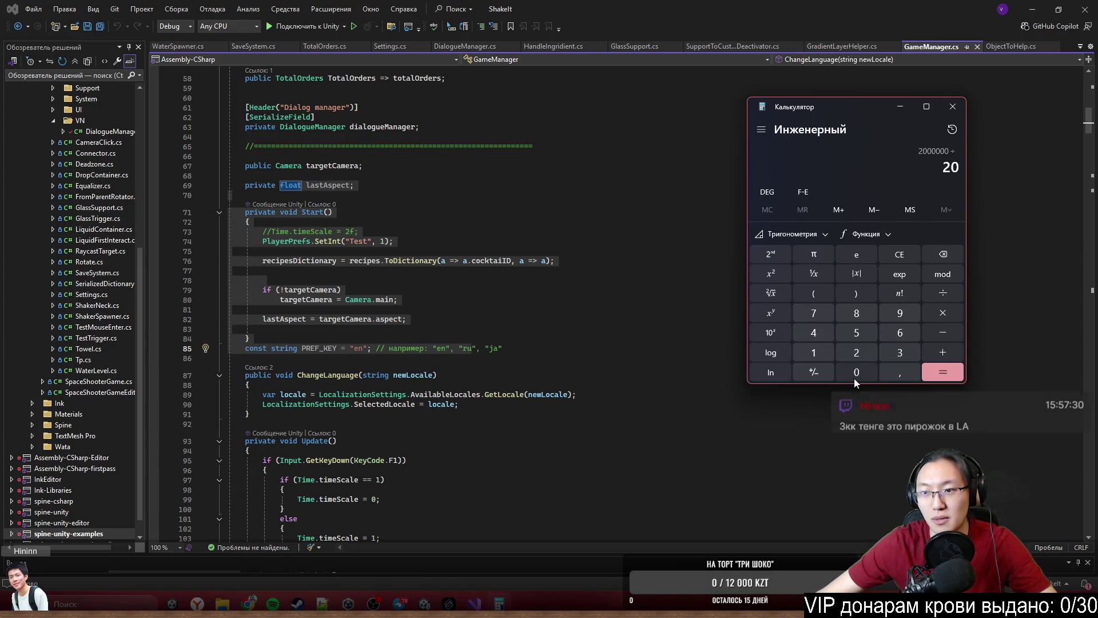
{"action": "type", "text": "0"}
{"action": "triple_click", "coordinate": [856, 372]}
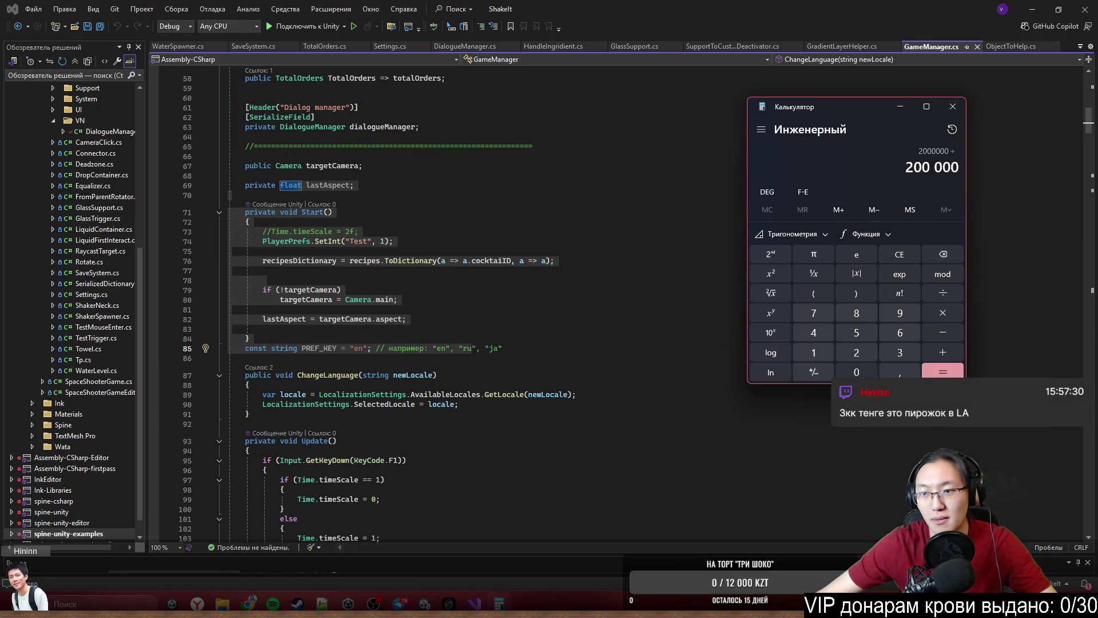
{"action": "left_click", "coordinate": [952, 369]}
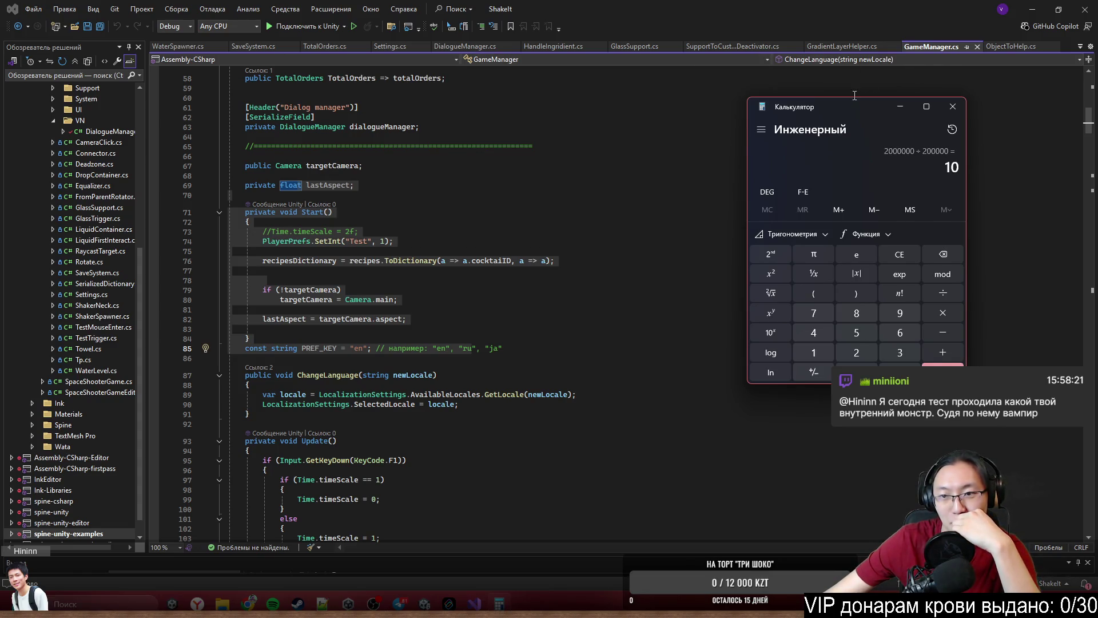
Step: Move the Calculator window left, close it, and return to the GameManager.cs code
{"action": "left_click_drag", "start_coordinate": [901, 117], "coordinate": [816, 118]}
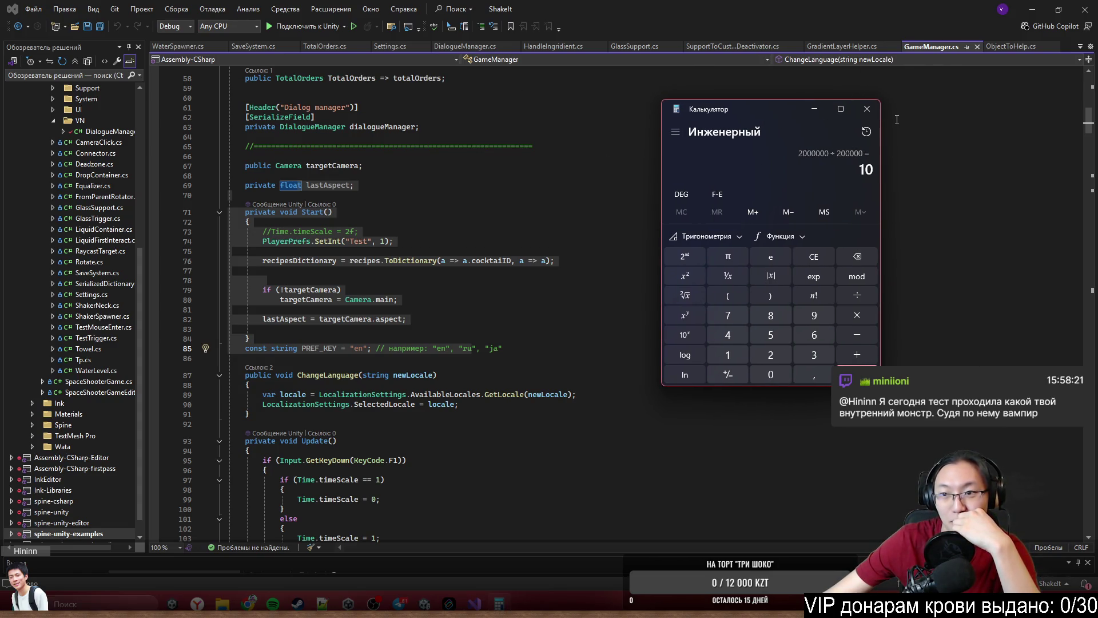
{"action": "left_click", "coordinate": [869, 110]}
{"action": "left_click", "coordinate": [552, 340]}
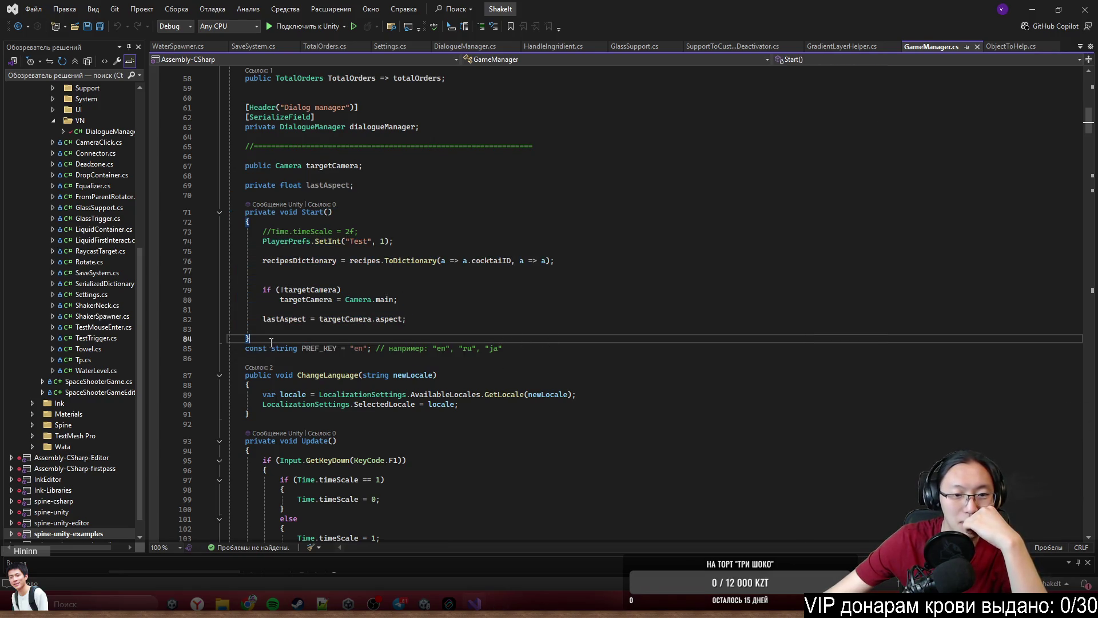
Step: In CheckServeCocktail, mark the characterId line and highlight the _dropToMl and liquidMl references
{"action": "scroll", "coordinate": [272, 342], "scroll_direction": "down", "scroll_amount": 2}
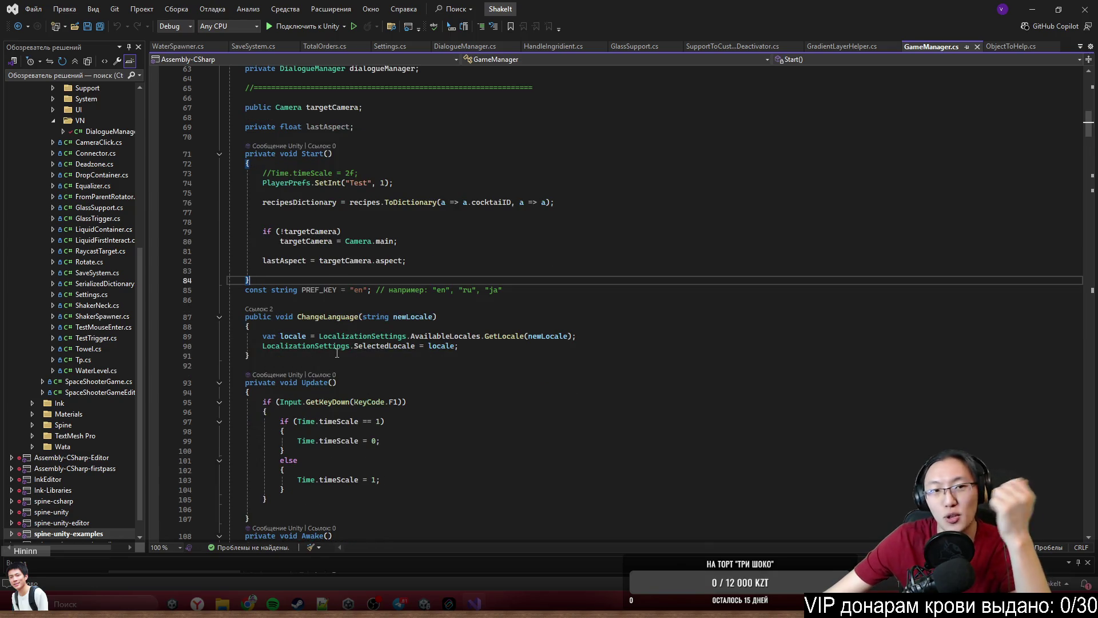
{"action": "scroll", "coordinate": [480, 285], "scroll_direction": "down", "scroll_amount": 20}
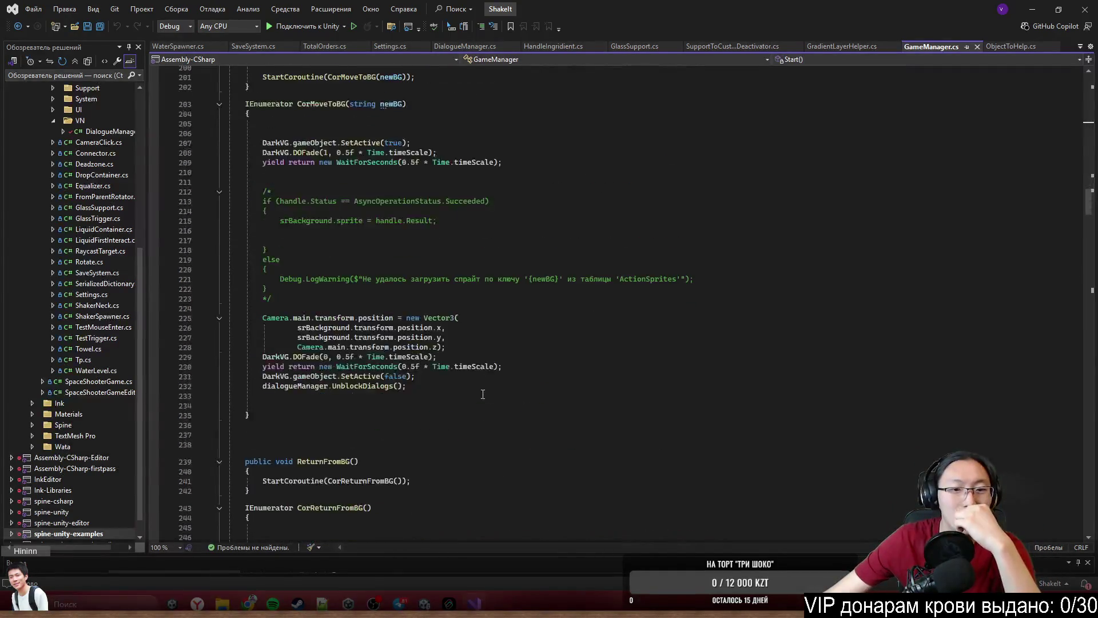
{"action": "scroll", "coordinate": [473, 399], "scroll_direction": "down", "scroll_amount": 15}
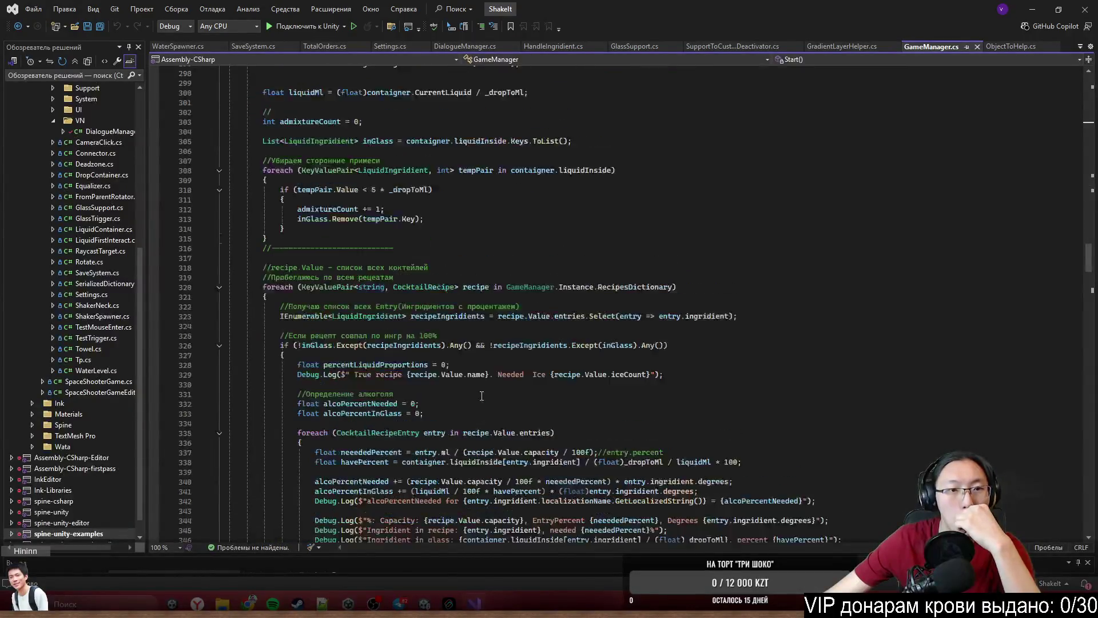
{"action": "scroll", "coordinate": [470, 388], "scroll_direction": "down", "scroll_amount": 20}
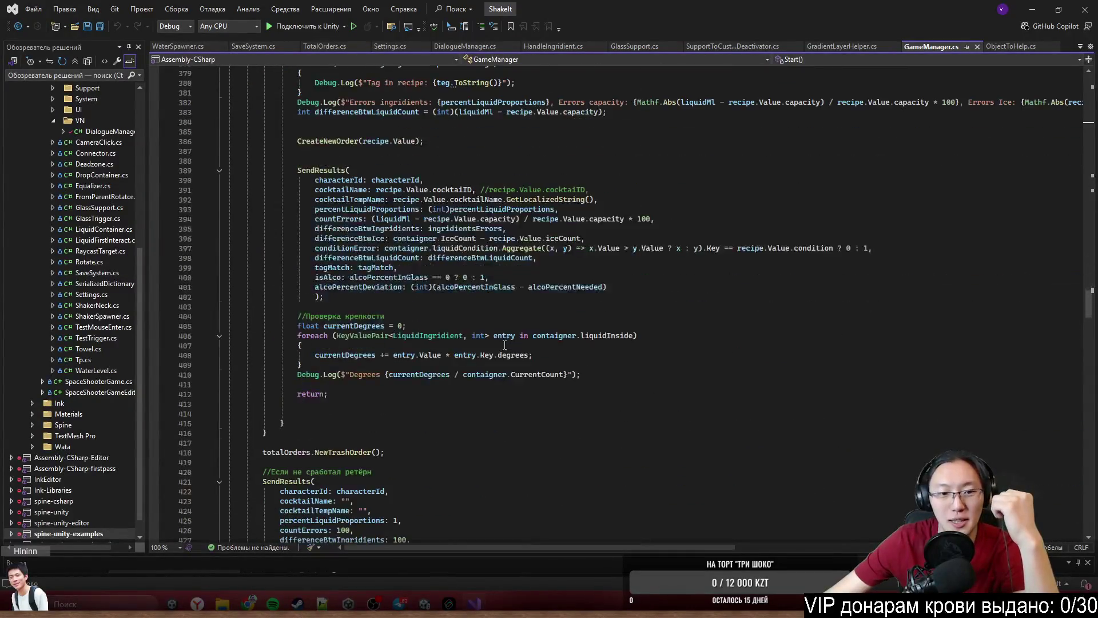
{"action": "scroll", "coordinate": [503, 346], "scroll_direction": "up", "scroll_amount": 20}
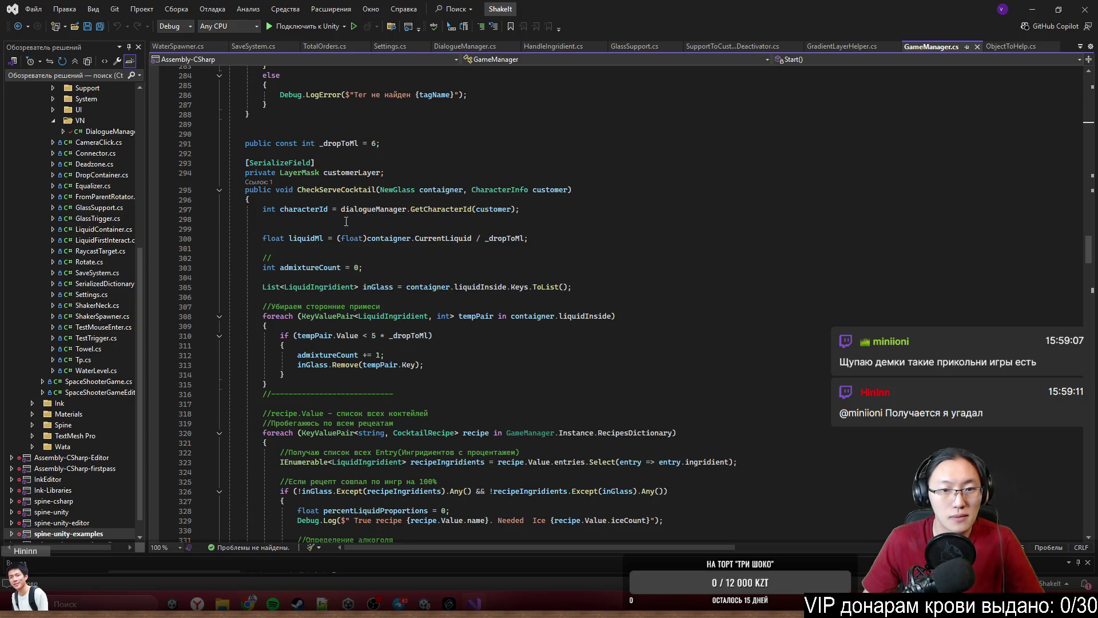
{"action": "left_click_drag", "start_coordinate": [263, 209], "coordinate": [519, 209]}
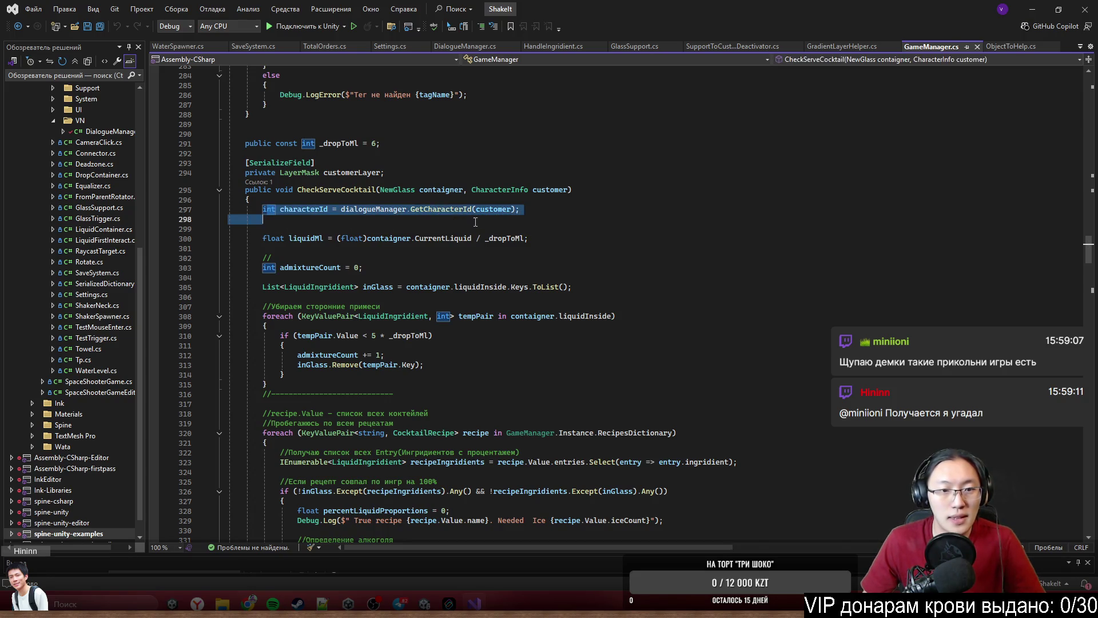
{"action": "left_click", "coordinate": [489, 239]}
{"action": "scroll", "coordinate": [519, 222], "scroll_direction": "down", "scroll_amount": 1}
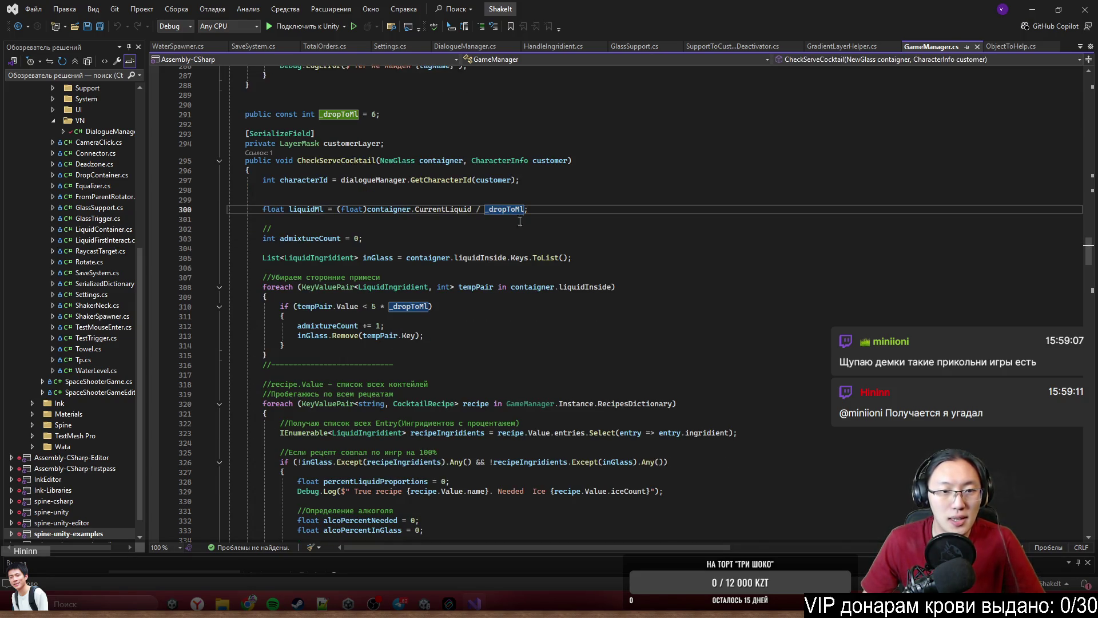
{"action": "left_click", "coordinate": [313, 209]}
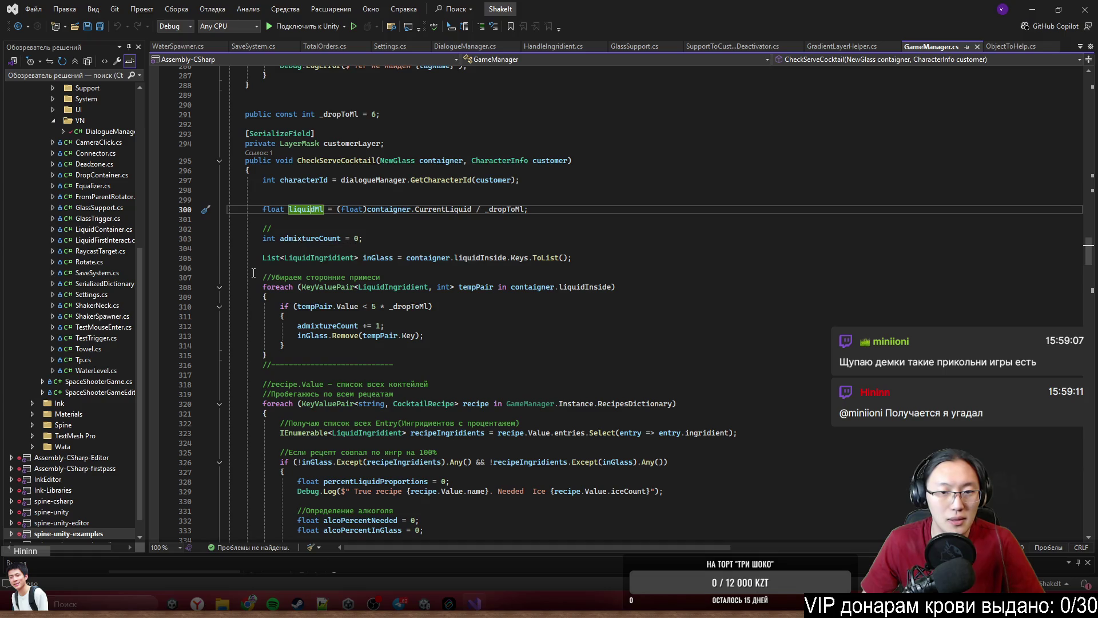
Step: Select the inGlass list and stray-ingredient removal loop, then minimize Visual Studio
{"action": "mouse_move", "coordinate": [229, 248]}
{"action": "left_mouse_down"}
{"action": "mouse_move", "coordinate": [435, 266]}
{"action": "mouse_move", "coordinate": [582, 379]}
{"action": "left_mouse_up"}
{"action": "scroll", "coordinate": [581, 378], "scroll_direction": "down", "scroll_amount": 2}
{"action": "left_click_drag", "start_coordinate": [265, 210], "coordinate": [317, 219]}
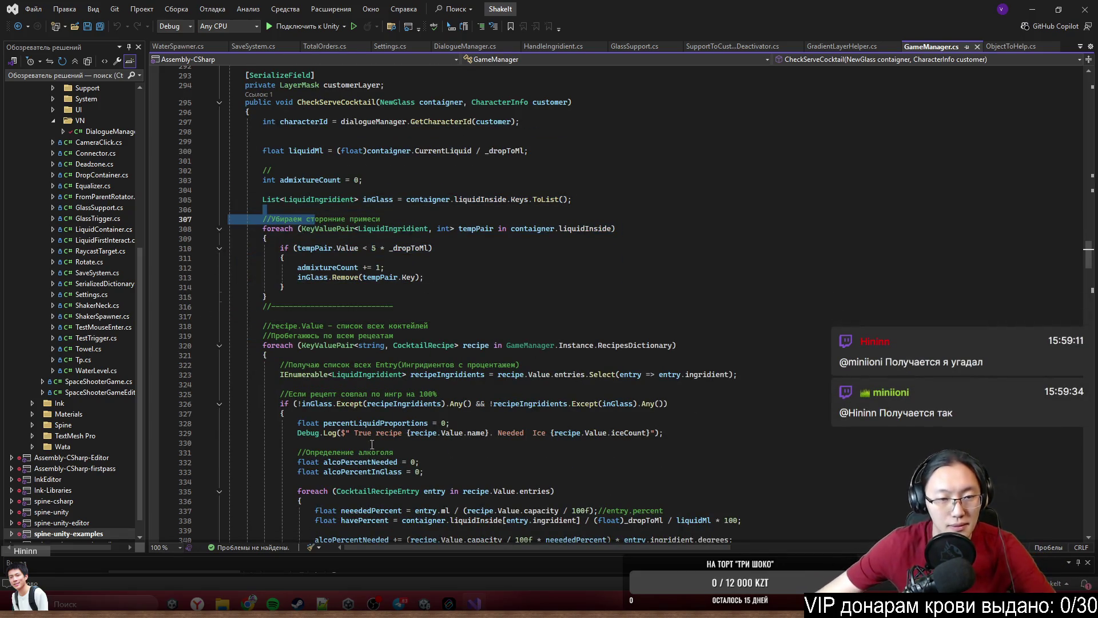
{"action": "left_click", "coordinate": [325, 248]}
{"action": "mouse_move", "coordinate": [333, 248]}
{"action": "left_mouse_down"}
{"action": "mouse_move", "coordinate": [264, 238]}
{"action": "mouse_move", "coordinate": [309, 252]}
{"action": "mouse_move", "coordinate": [358, 308]}
{"action": "mouse_move", "coordinate": [268, 236]}
{"action": "mouse_move", "coordinate": [337, 201]}
{"action": "mouse_move", "coordinate": [284, 199]}
{"action": "left_mouse_up"}
{"action": "left_click", "coordinate": [386, 298]}
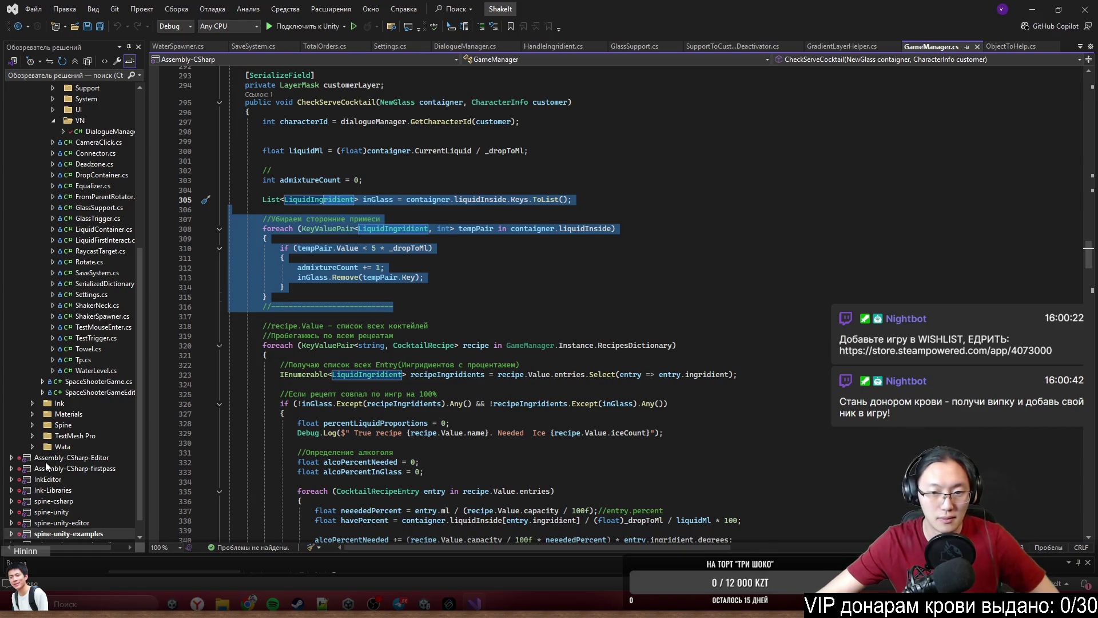
{"action": "scroll", "coordinate": [147, 298], "scroll_direction": "down", "scroll_amount": 2}
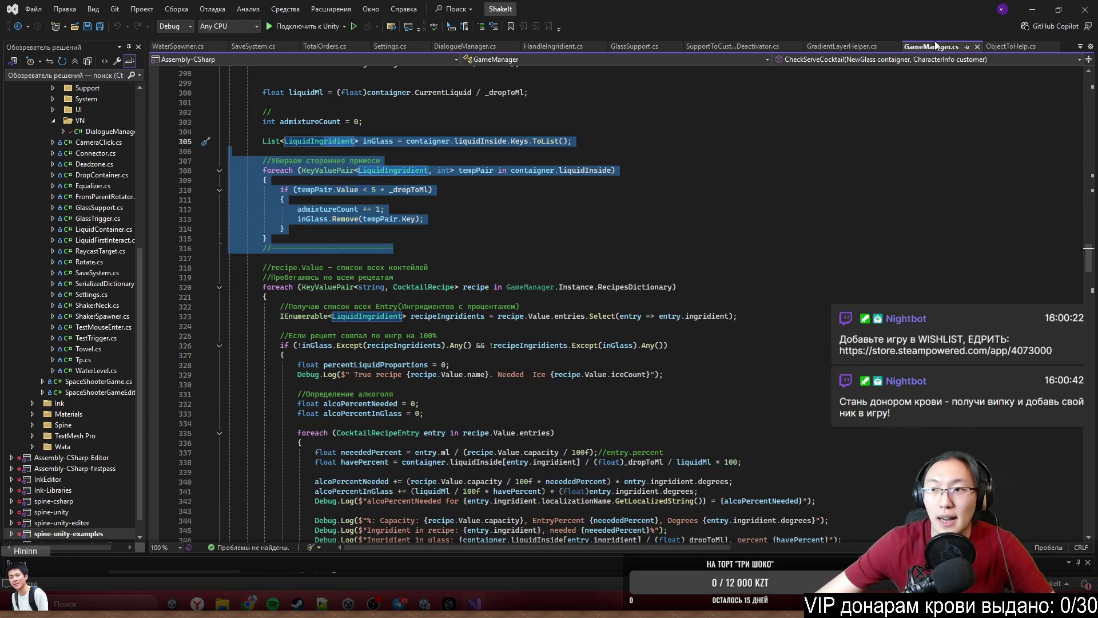
{"action": "left_click", "coordinate": [1032, 9]}
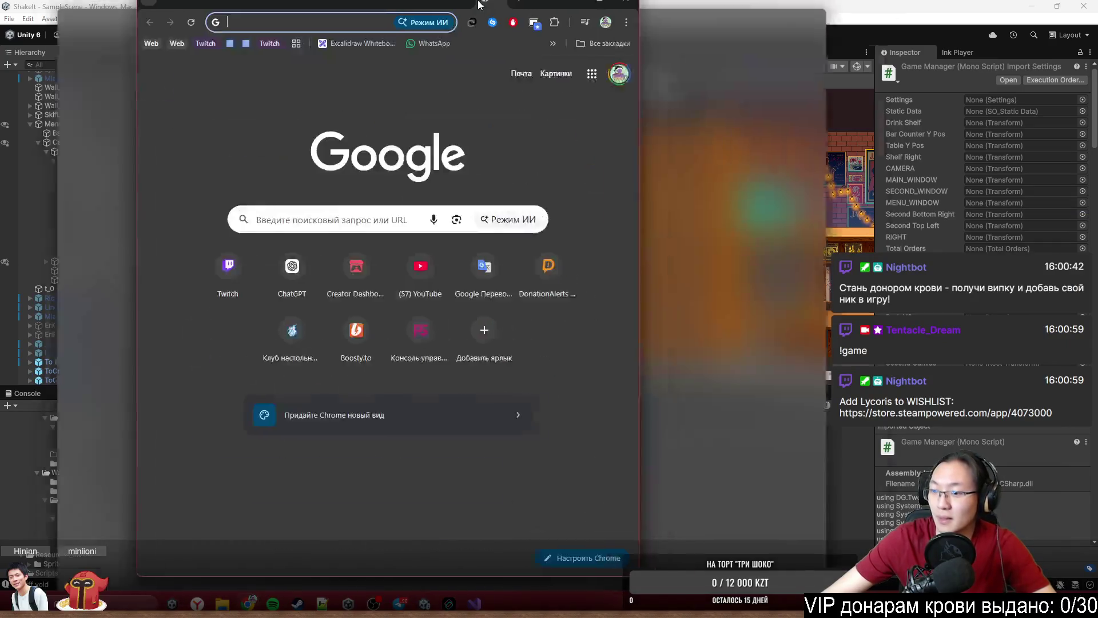
Step: Maximize the new Chrome window on its Google new tab
{"action": "double_click", "coordinate": [490, 5]}
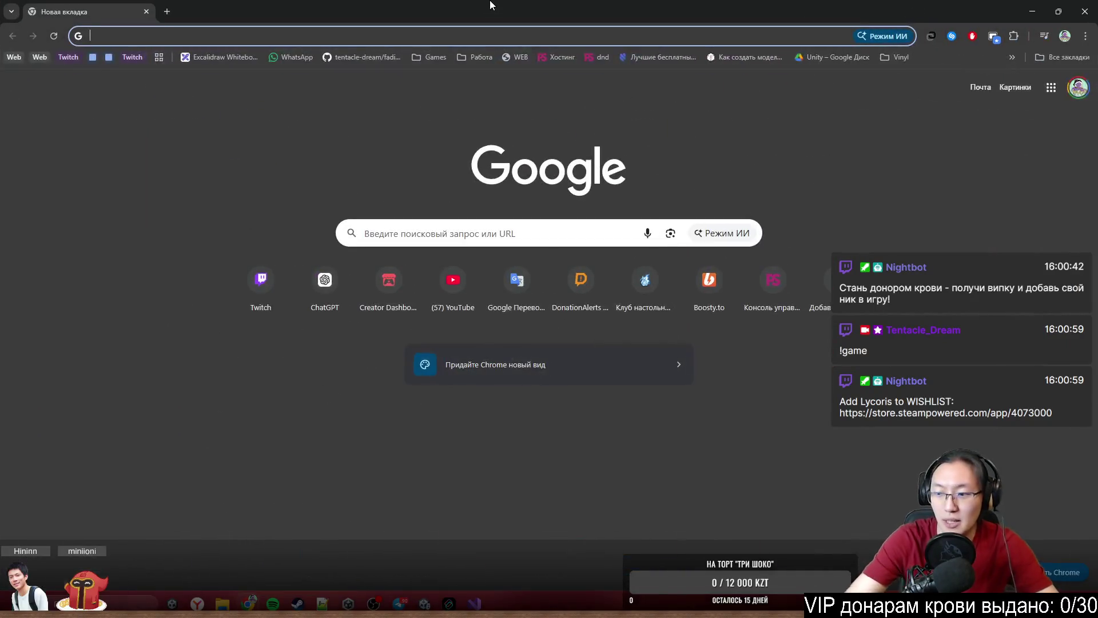
Step: Search Google for nightbot, open nightbot.tv, and go to Dashboard > Timers
{"action": "type", "text": "ni"}
{"action": "key", "text": "Return"}
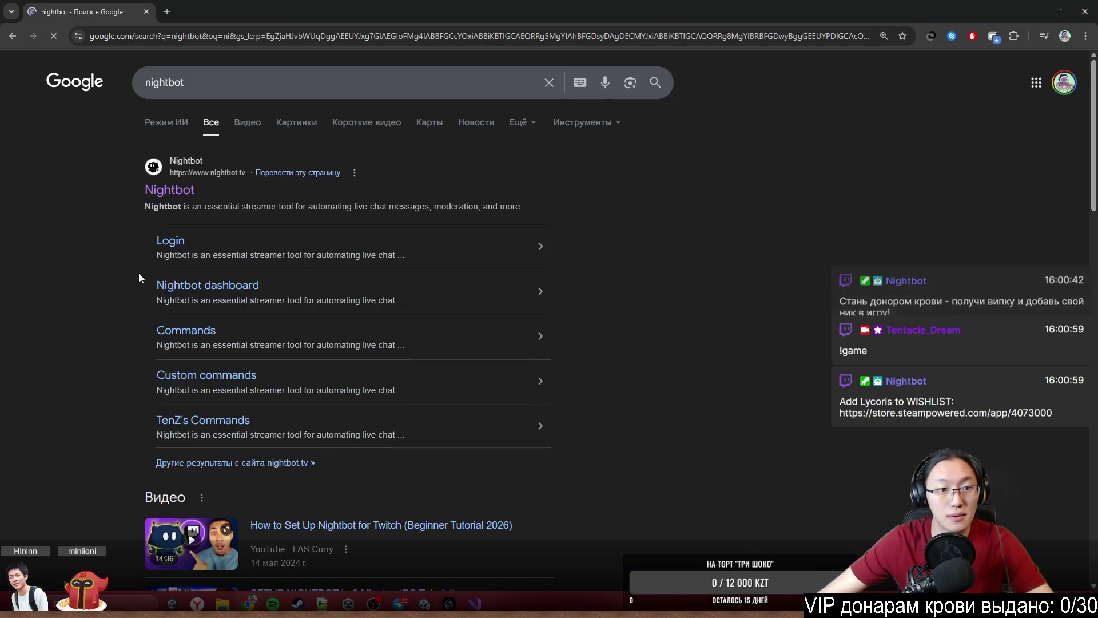
{"action": "left_click", "coordinate": [146, 189]}
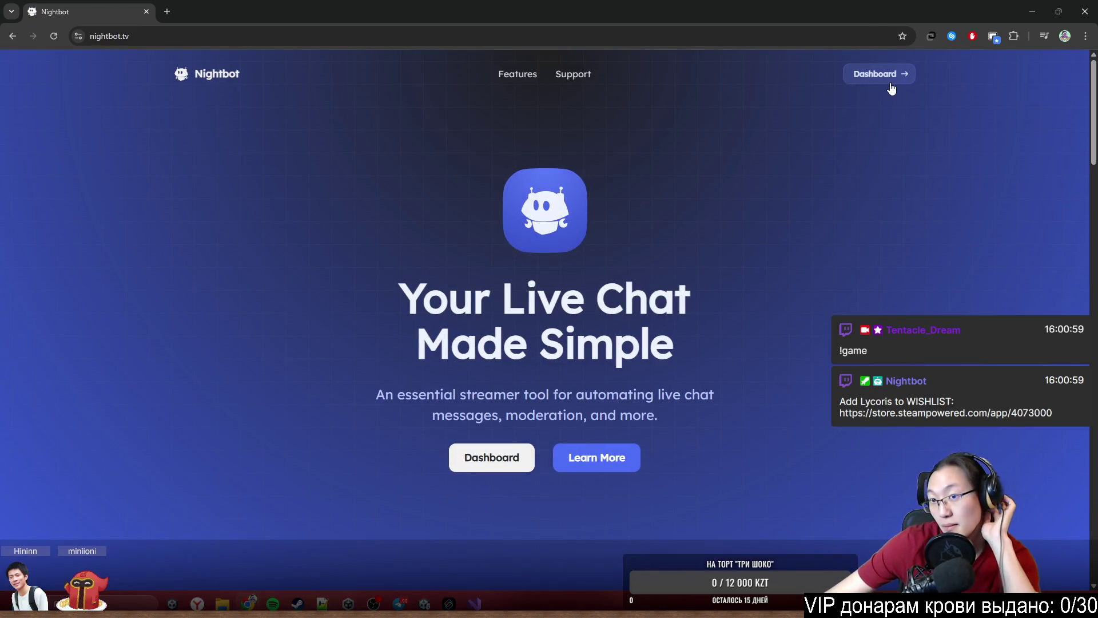
{"action": "left_click", "coordinate": [888, 85]}
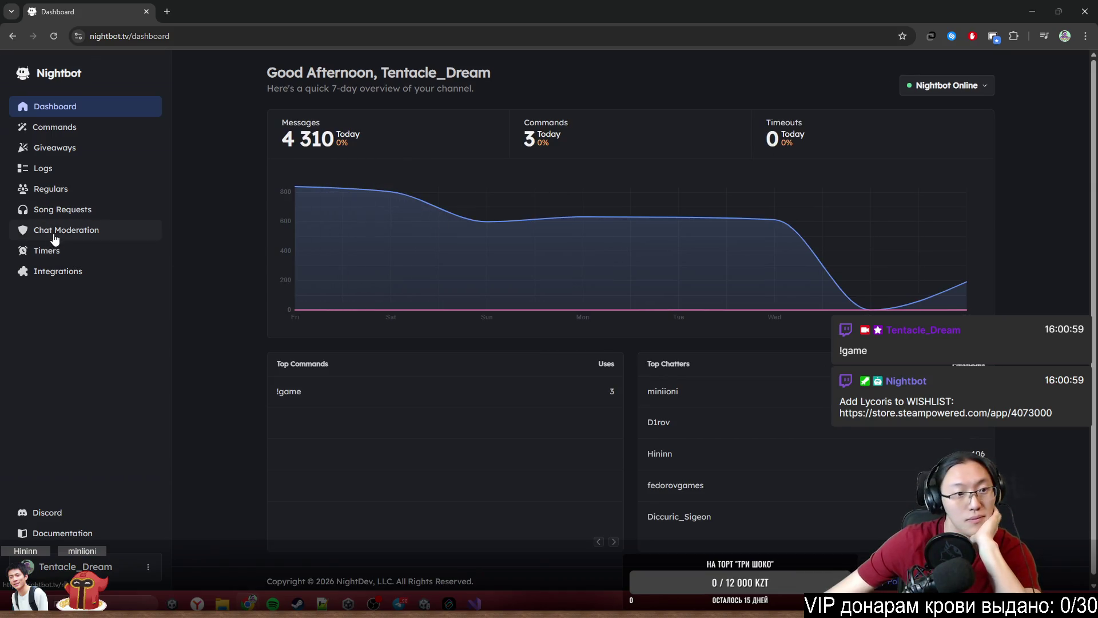
{"action": "mouse_move", "coordinate": [418, 209]}
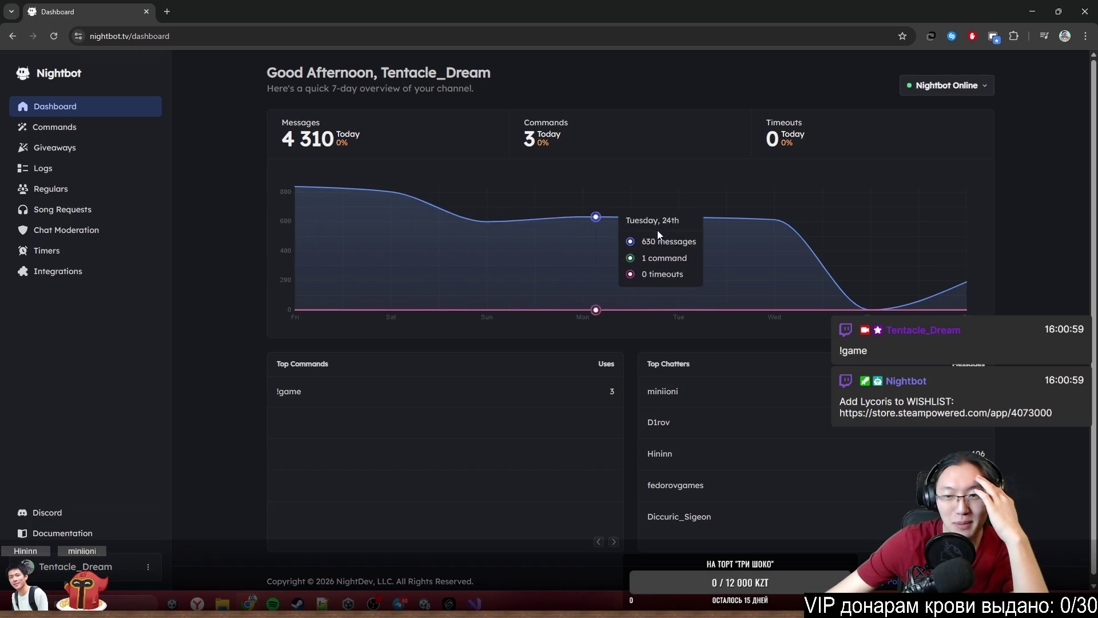
{"action": "left_click", "coordinate": [72, 259]}
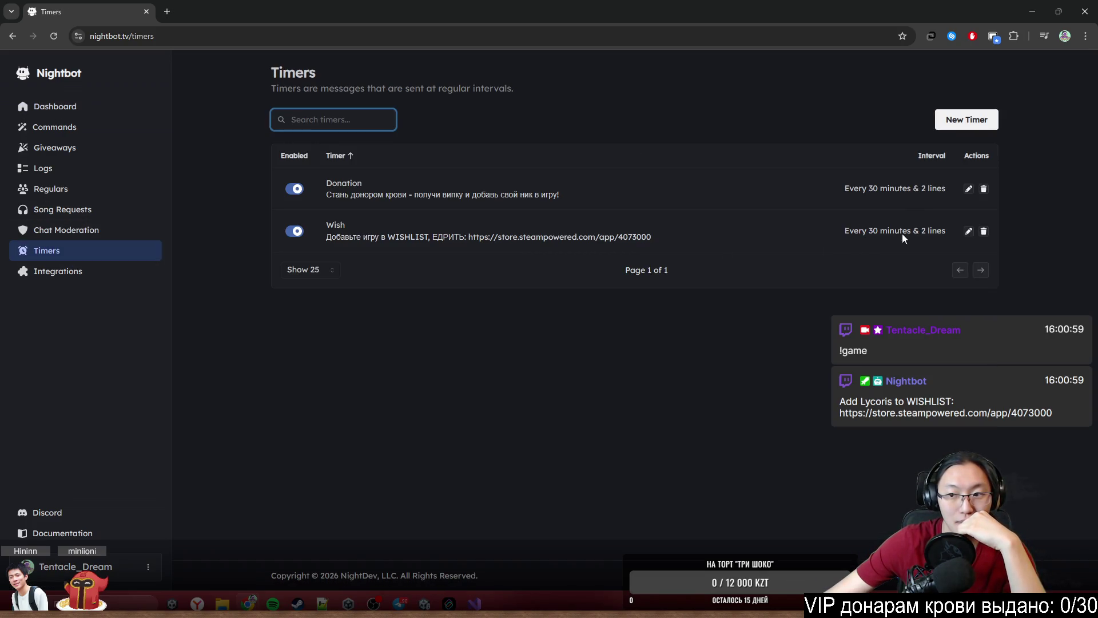
Step: Inspect the Wish timer's interval, advanced settings and message without saving
{"action": "left_click", "coordinate": [967, 235]}
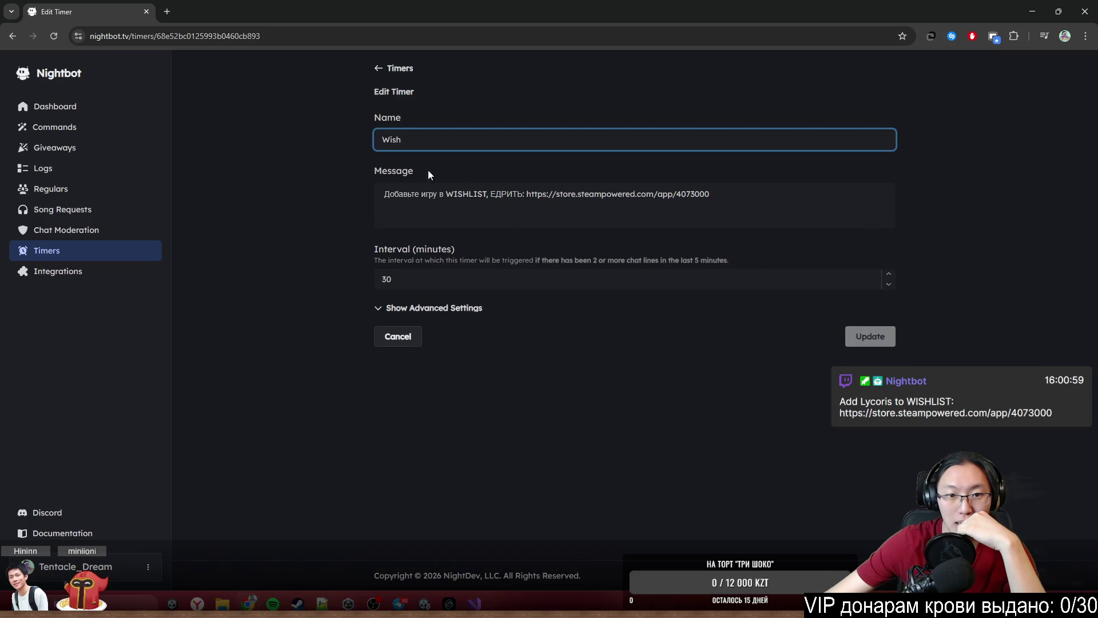
{"action": "left_click", "coordinate": [411, 274]}
{"action": "left_click", "coordinate": [458, 308]}
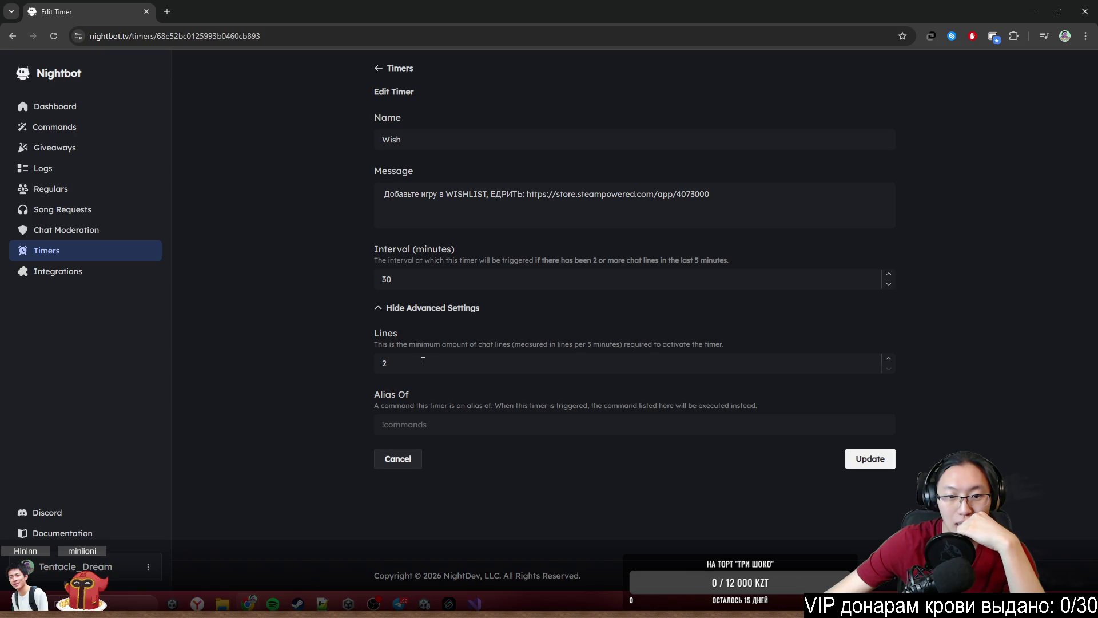
{"action": "left_click", "coordinate": [477, 202]}
{"action": "left_click_drag", "start_coordinate": [715, 198], "coordinate": [385, 202]}
{"action": "left_click", "coordinate": [90, 245]}
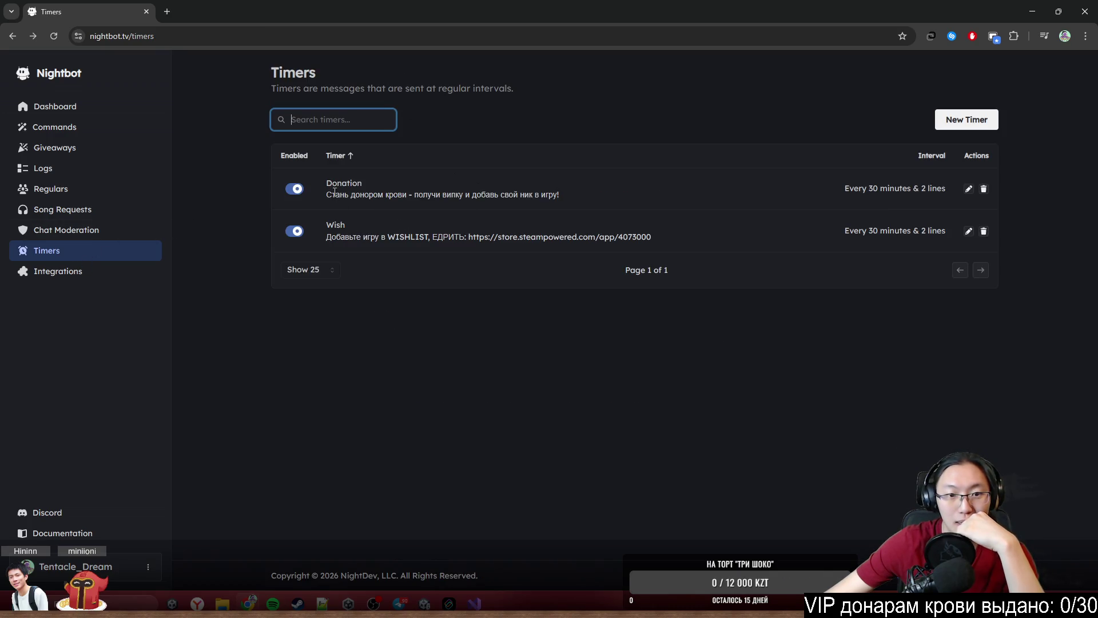
Step: Set the Donation timer's interval to 40 minutes and save it
{"action": "left_click", "coordinate": [967, 189]}
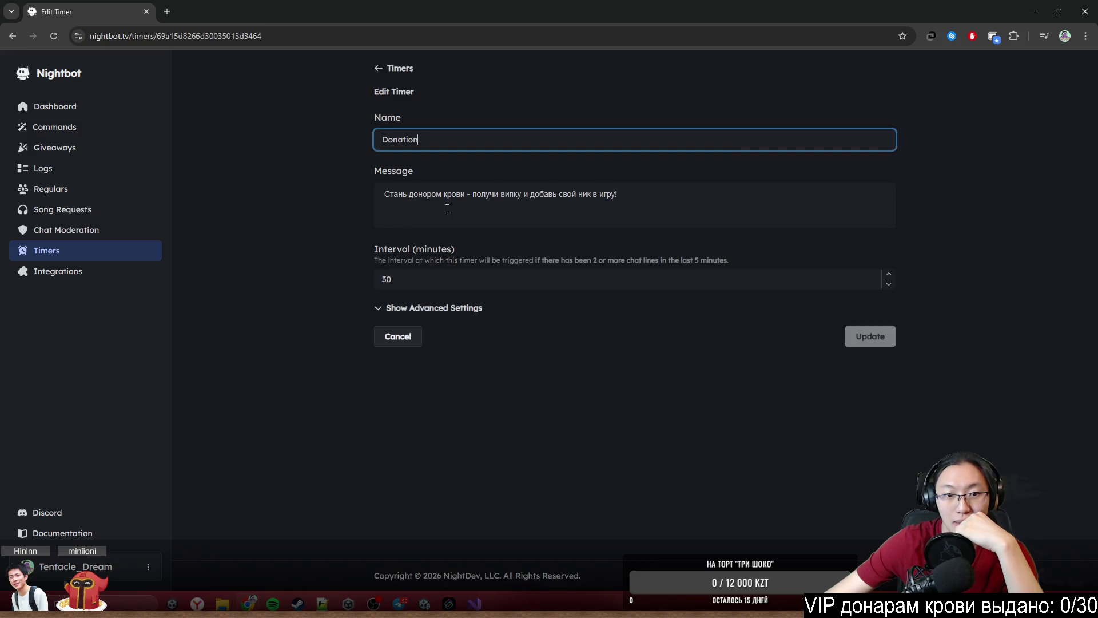
{"action": "key", "text": "Tab"}
{"action": "key", "text": "Tab"}
{"action": "type", "text": "60"}
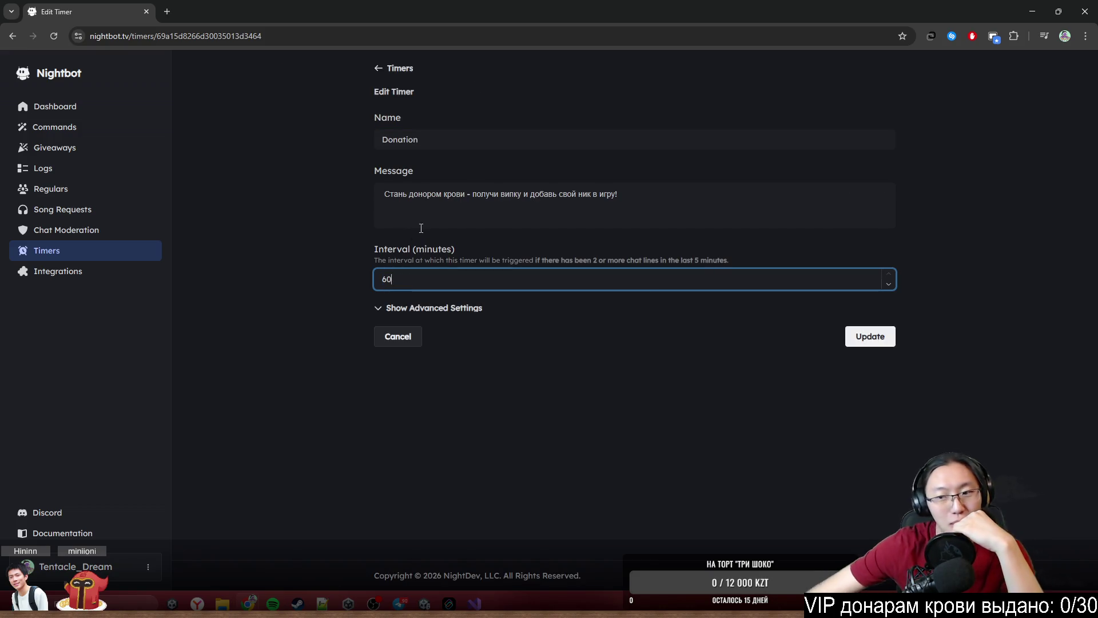
{"action": "double_click", "coordinate": [419, 274]}
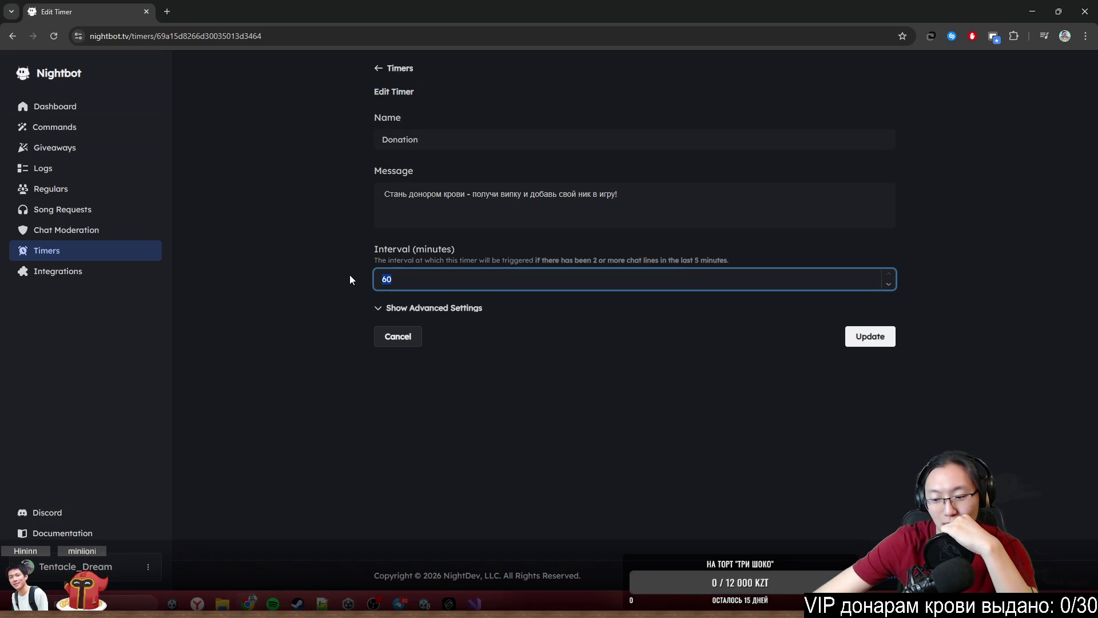
{"action": "type", "text": "40"}
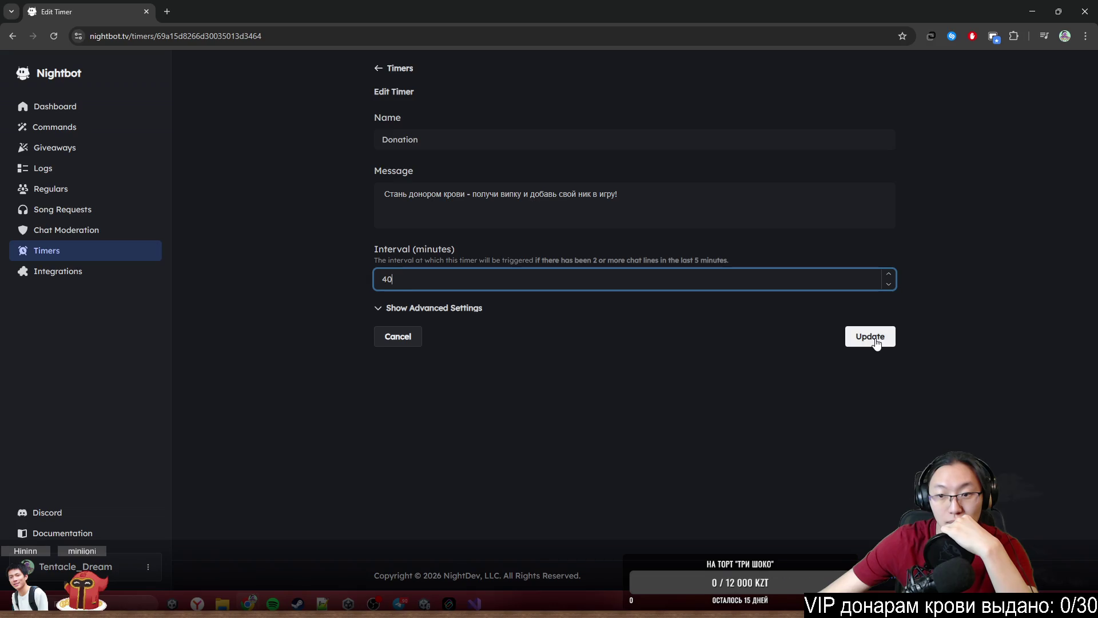
{"action": "left_click", "coordinate": [877, 342]}
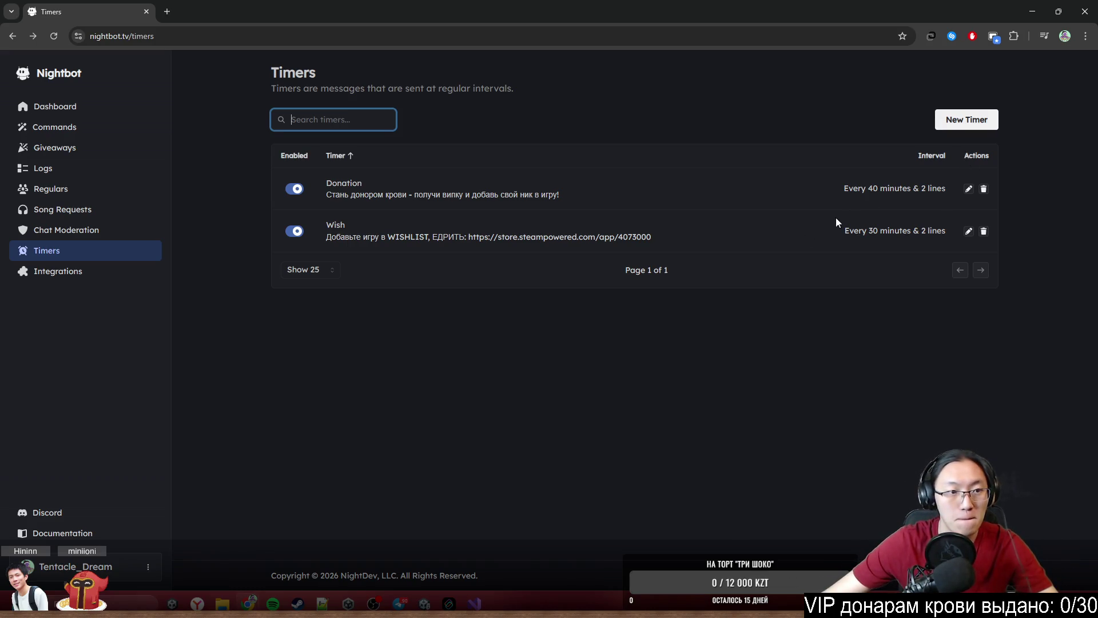
Step: Append !donor to the Donation timer's message and save it
{"action": "left_click", "coordinate": [968, 191]}
{"action": "left_click", "coordinate": [759, 189]}
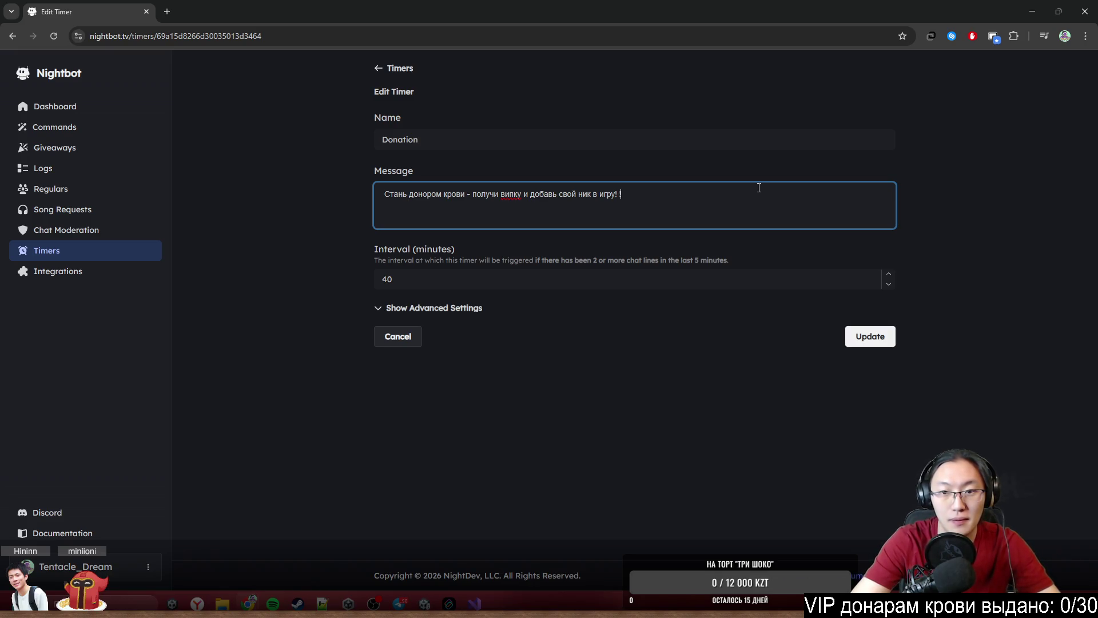
{"action": "type", "text": "onor"}
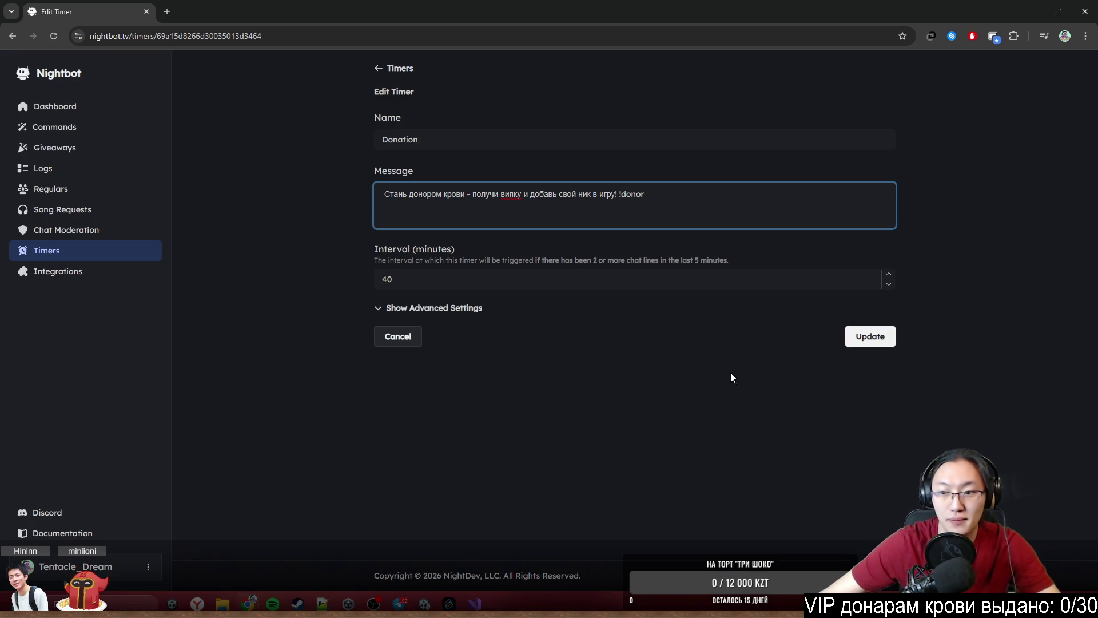
{"action": "left_click", "coordinate": [877, 344]}
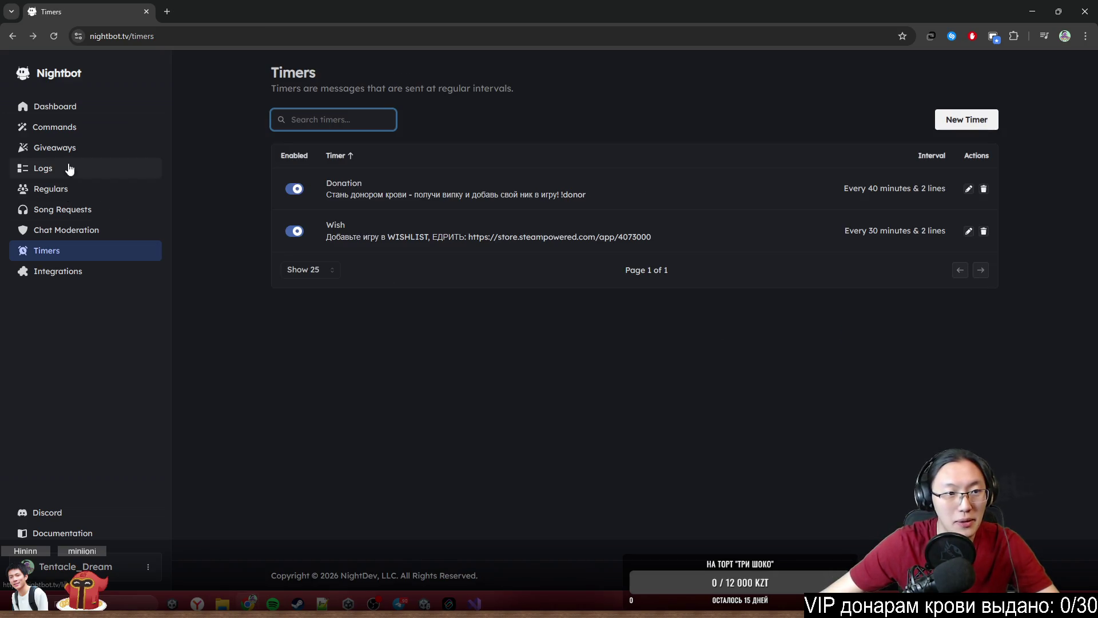
{"action": "left_click", "coordinate": [75, 127]}
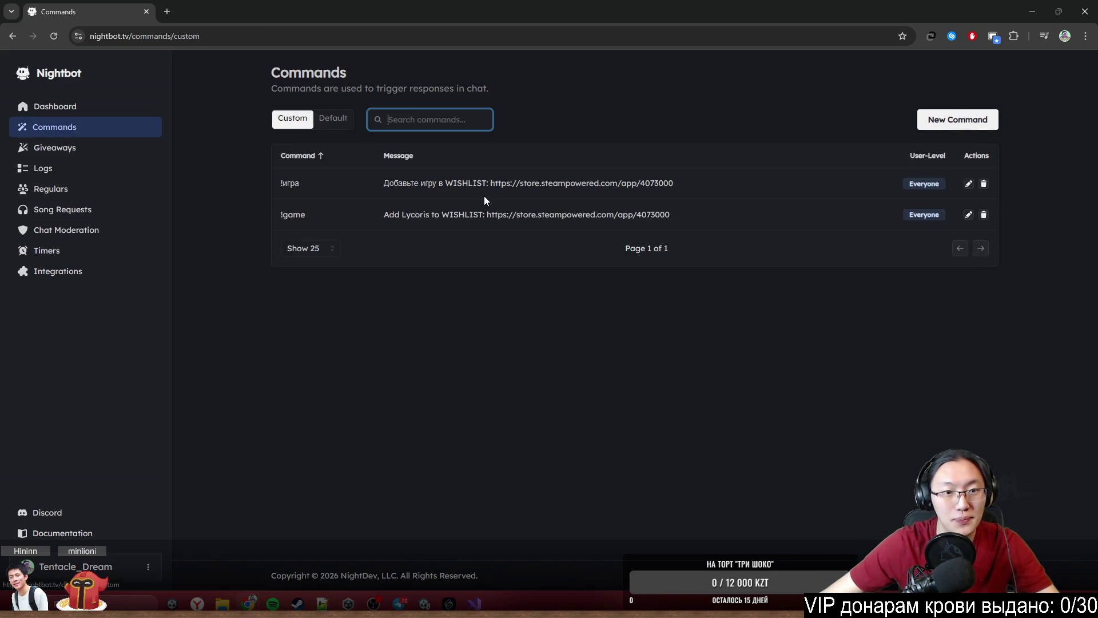
Step: Create a !donor command replying to send a donation photo to the Хвастули chat for VIP
{"action": "left_click", "coordinate": [980, 122]}
{"action": "type", "text": "!donor"}
{"action": "left_click", "coordinate": [565, 209]}
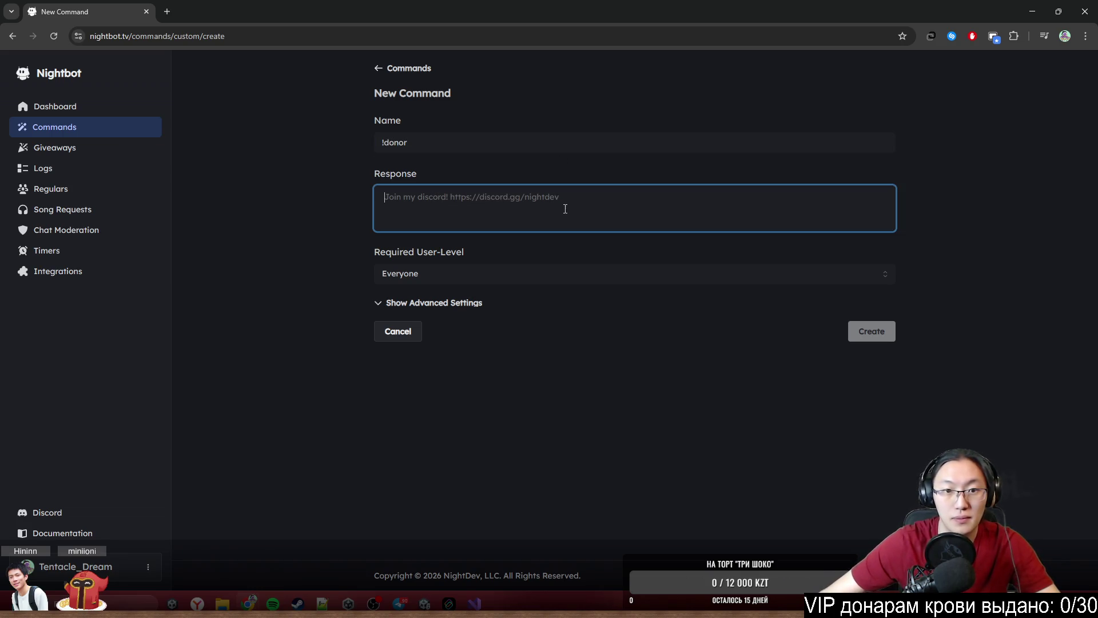
{"action": "type", "text": "Отправь вгруппут"}
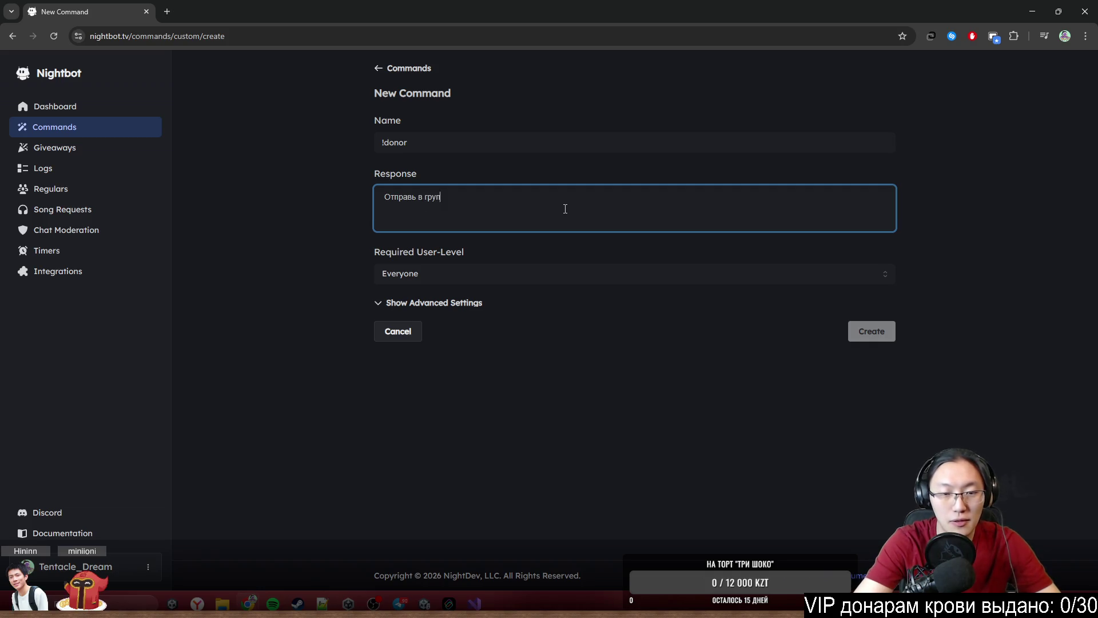
{"action": "type", "text": "тел"}
{"action": "type", "text": "грама тентакли"}
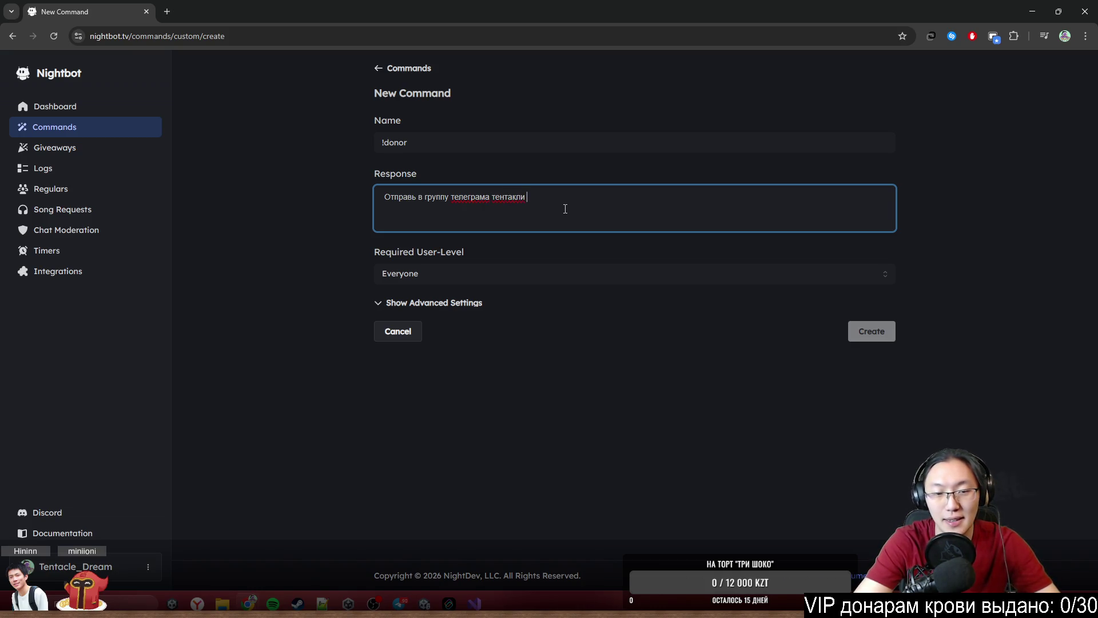
{"action": "type", "text": "чат"}
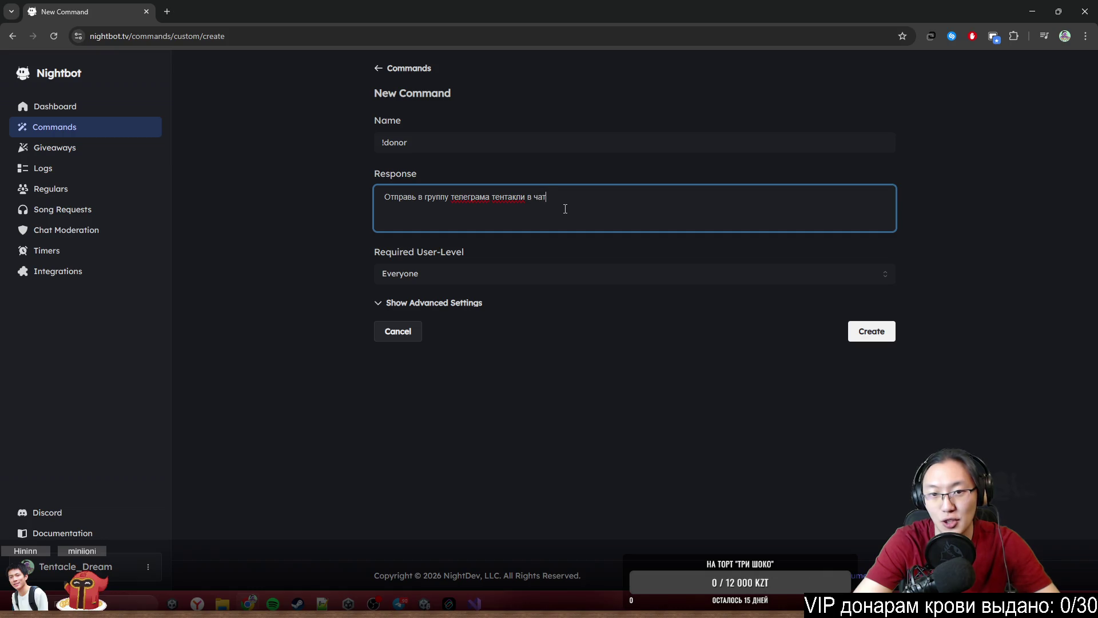
{"action": "type", "text": "Хвастул"}
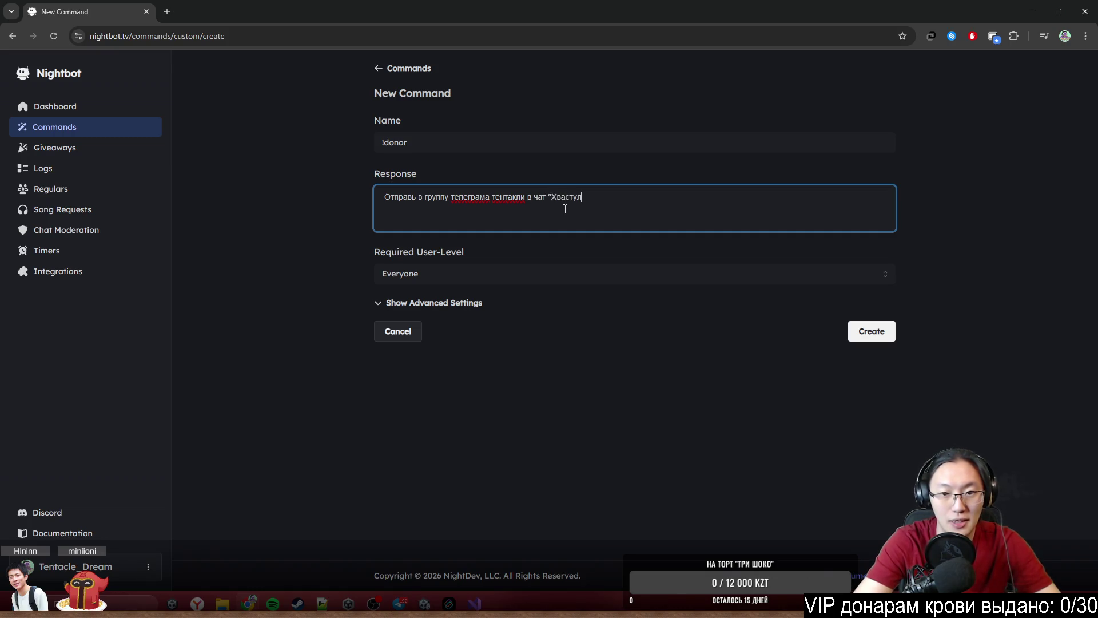
{"action": "type", "text": "и\" фото"}
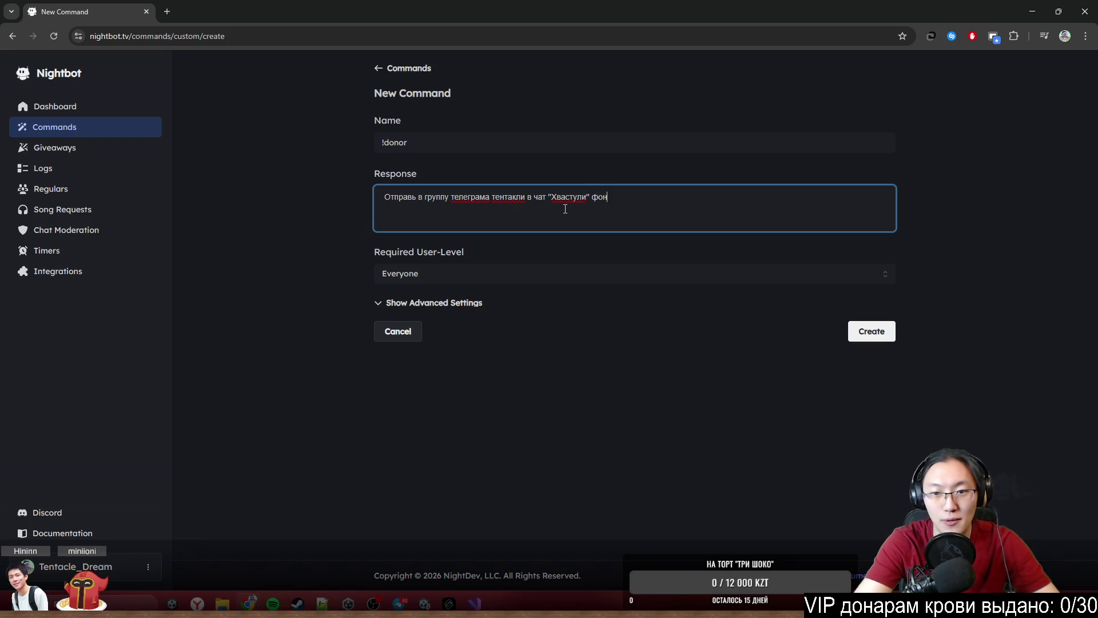
{"action": "type", "text": "места донации "}
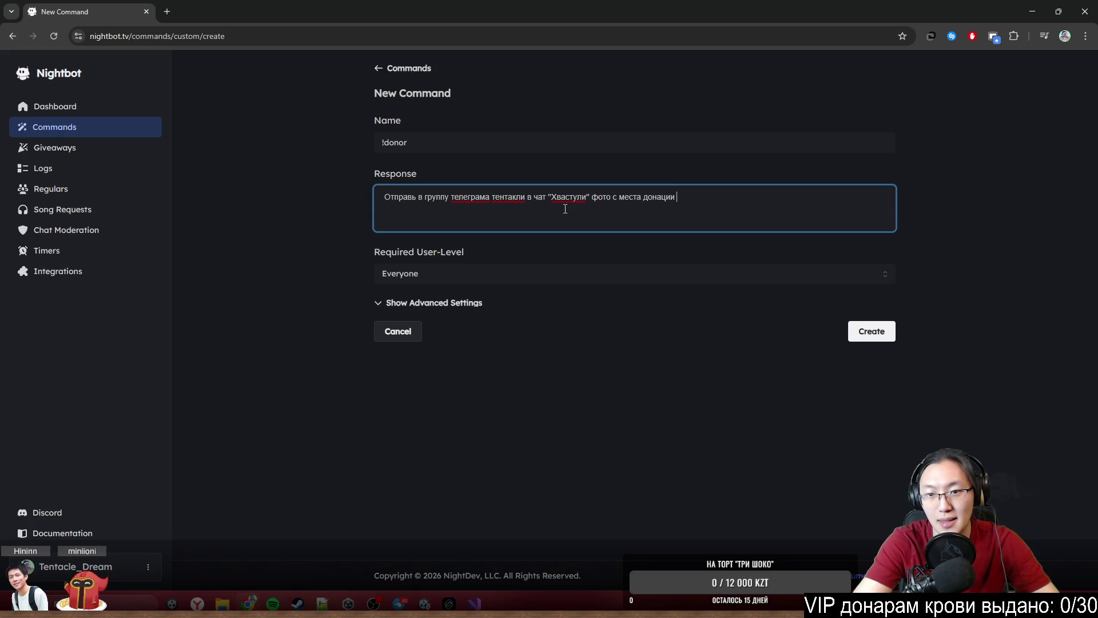
{"action": "type", "text": "или спра"}
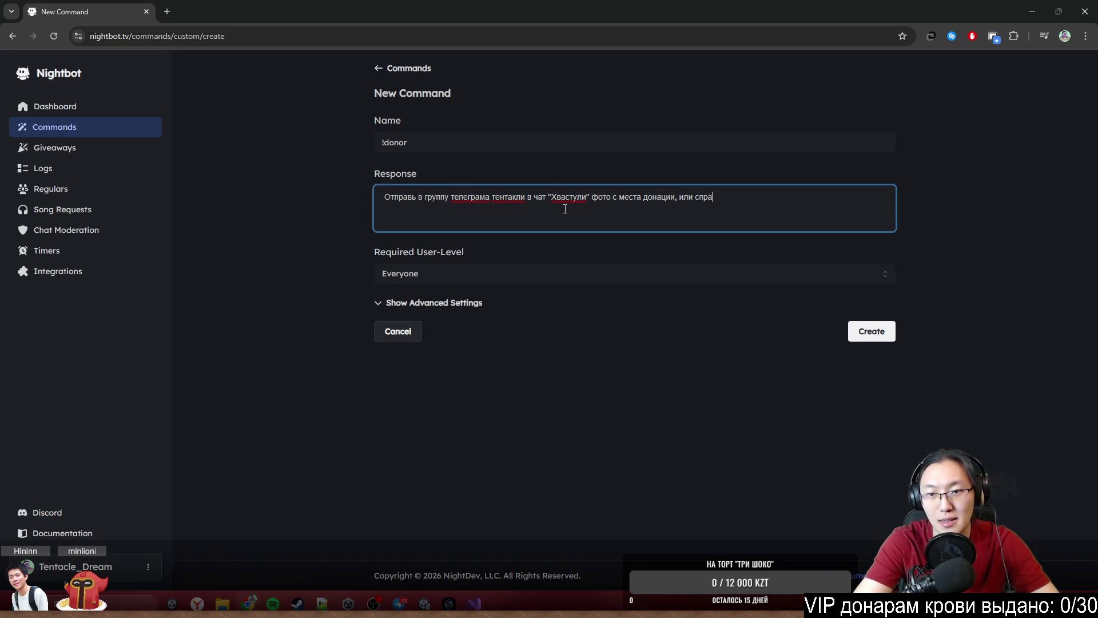
{"action": "type", "text": "у"}
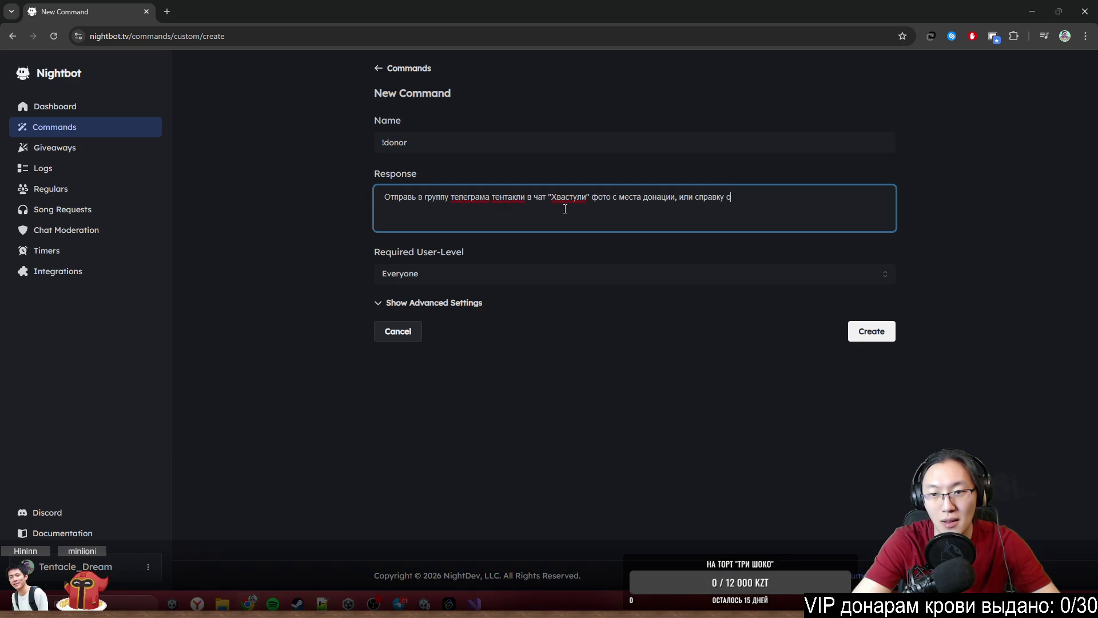
{"action": "type", "text": "онации и "}
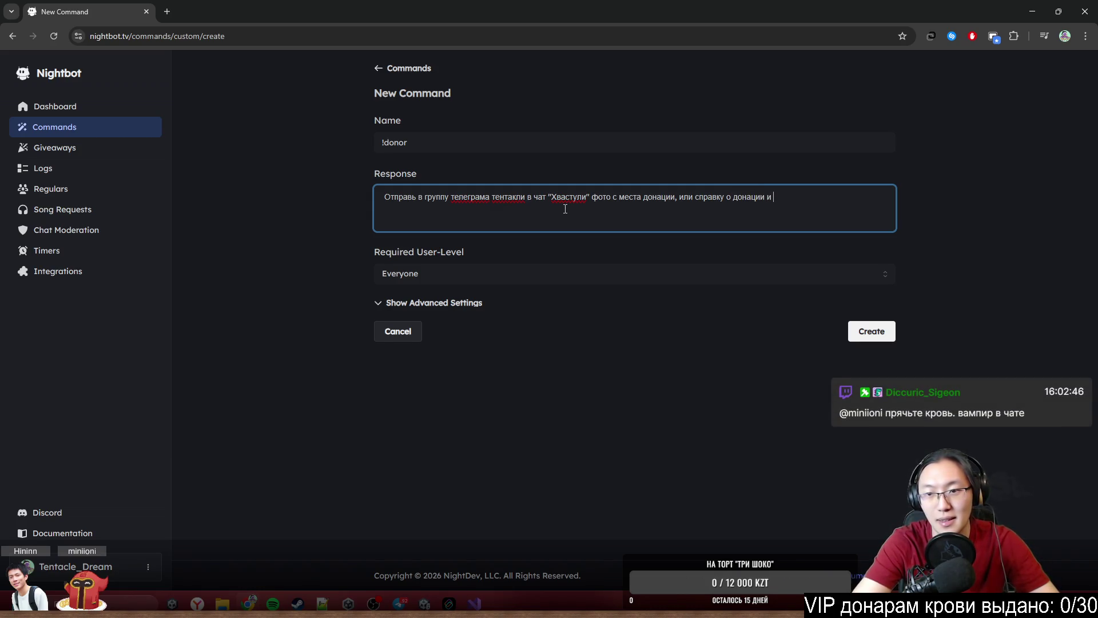
{"action": "type", "text": "поул"}
{"action": "key", "text": "BackSpace"}
{"action": "key", "text": "BackSpace"}
{"action": "key", "text": "BackSpace"}
{"action": "type", "text": "с"}
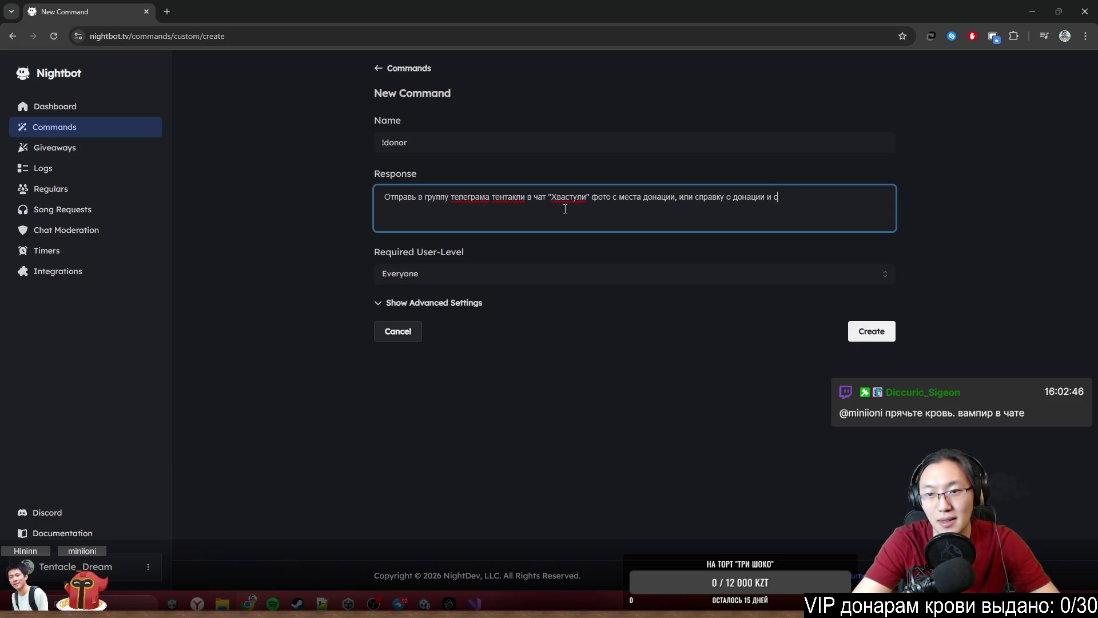
{"action": "type", "text": "нь"}
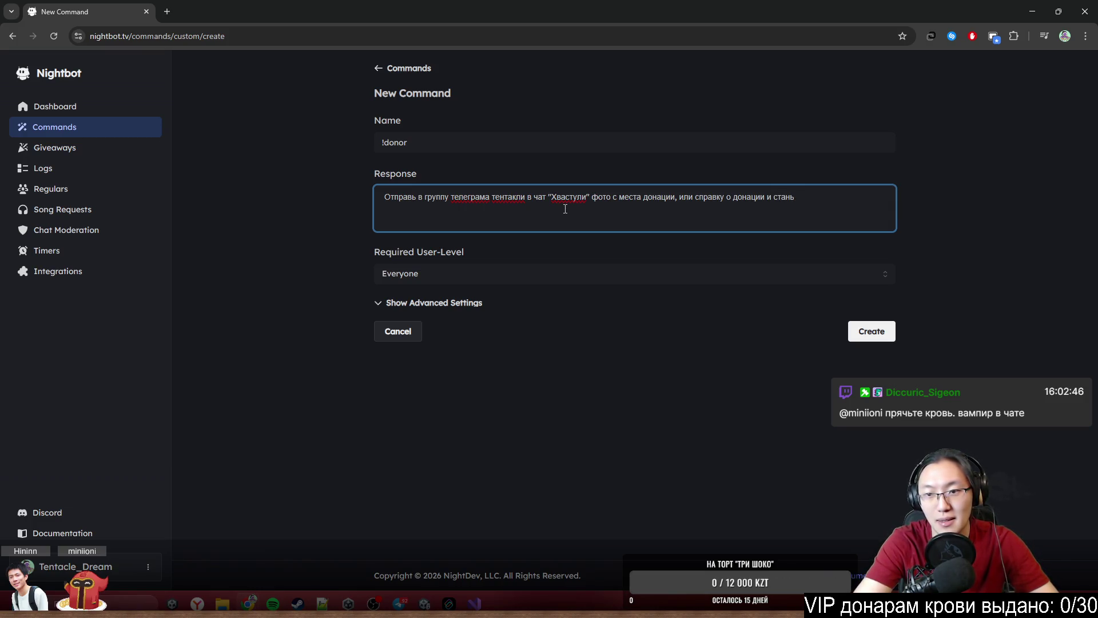
{"action": "type", "text": "випом!"}
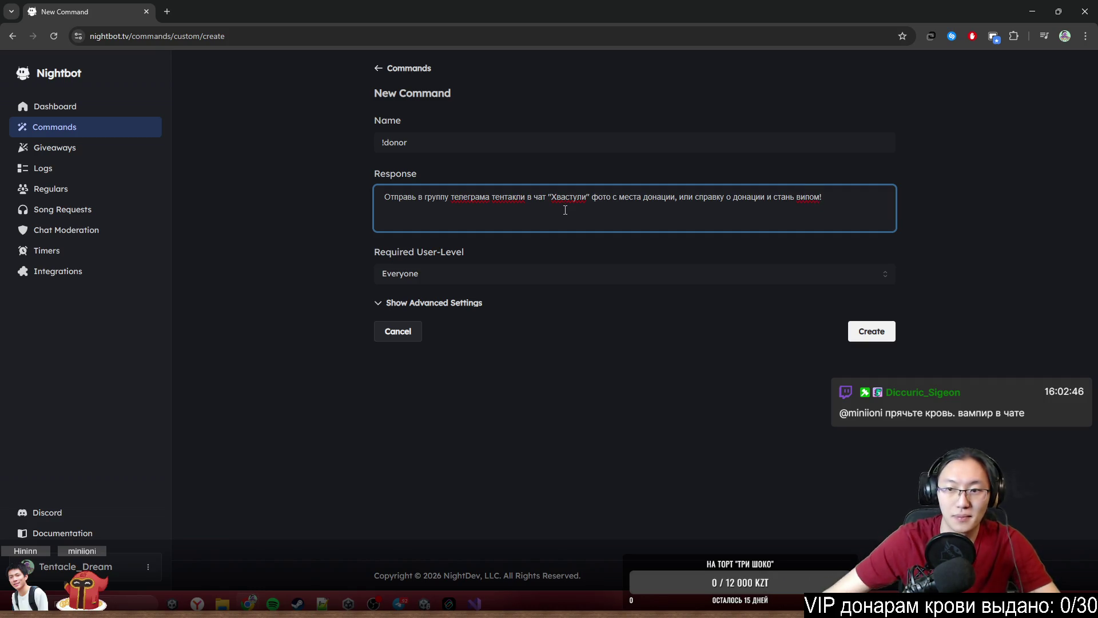
{"action": "type", "text": " ()"}
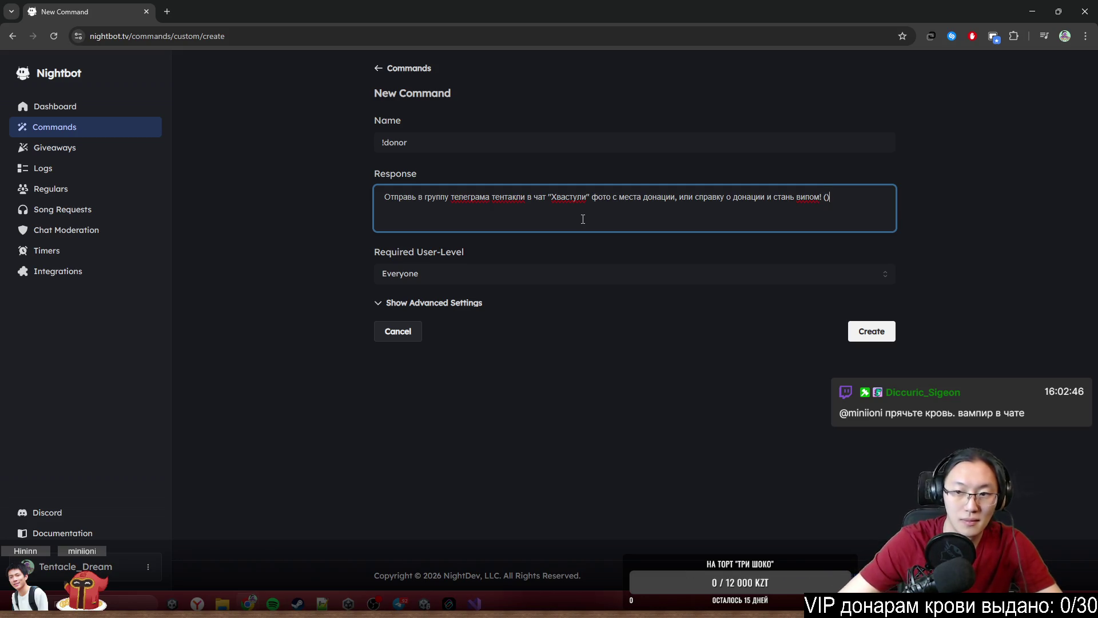
{"action": "type", "text": "также"}
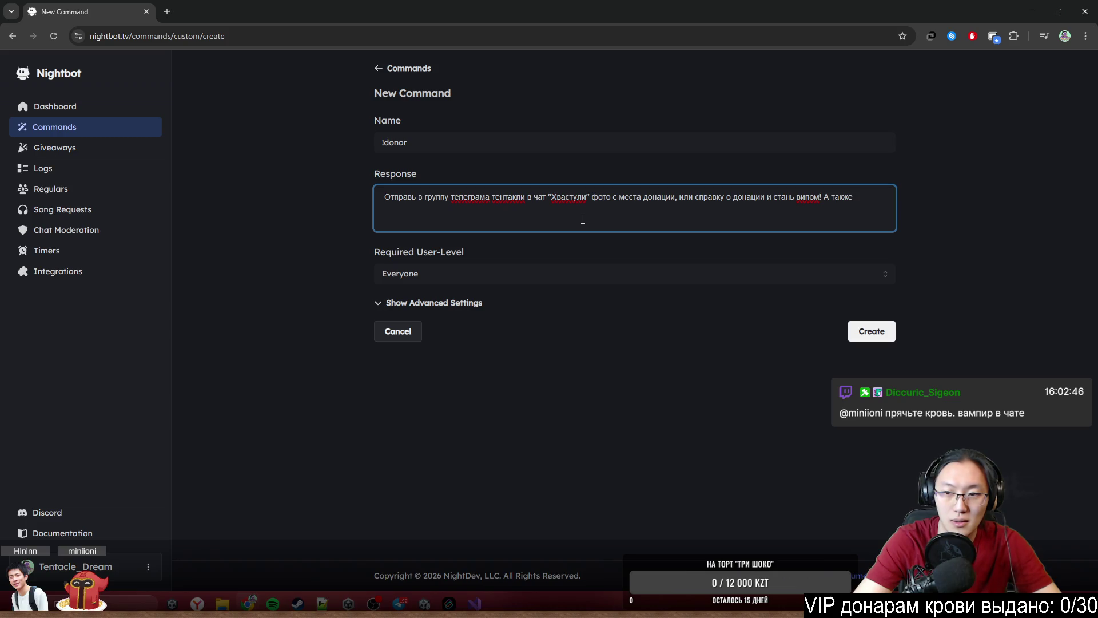
{"action": "key", "text": "ctrl+BackSpace"}
{"action": "key", "text": "ctrl+BackSpace"}
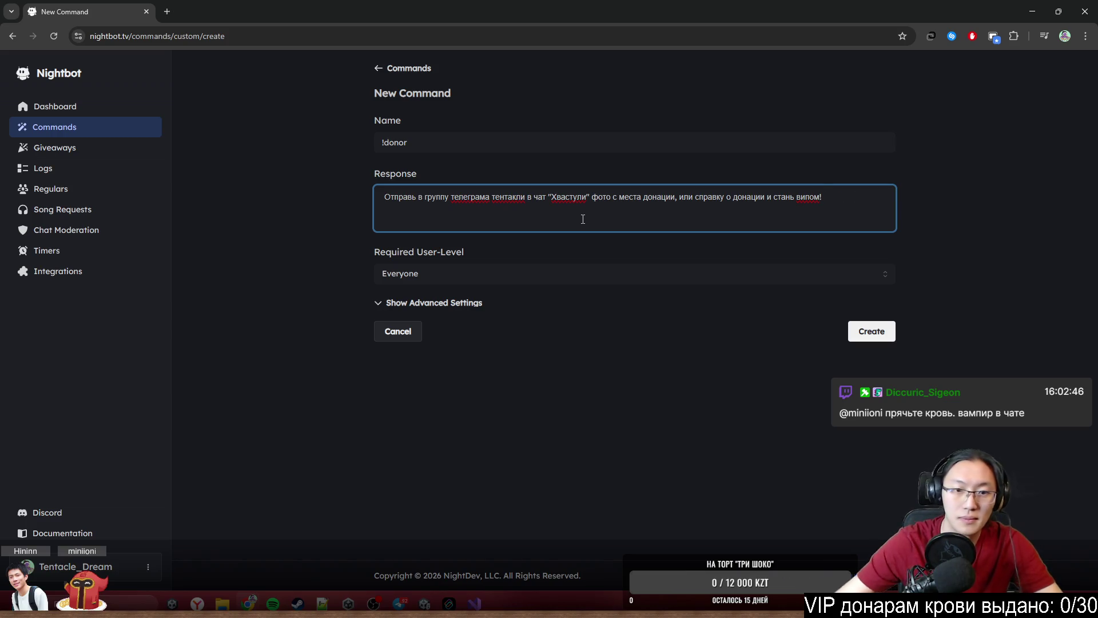
{"action": "left_click", "coordinate": [876, 338]}
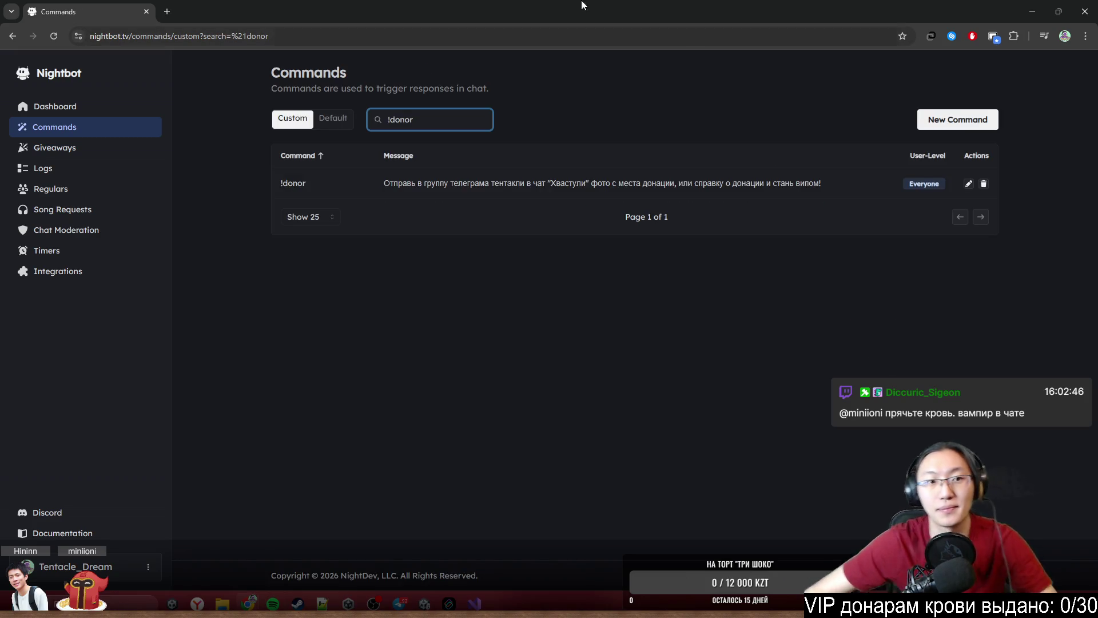
Step: Check the Default and Custom command lists, confirming !donor appears, and restore the browser window
{"action": "double_click", "coordinate": [597, 5]}
{"action": "mouse_move", "coordinate": [672, 111]}
{"action": "left_mouse_down"}
{"action": "mouse_move", "coordinate": [639, 68]}
{"action": "mouse_move", "coordinate": [635, 1]}
{"action": "left_mouse_up"}
{"action": "left_click", "coordinate": [331, 119]}
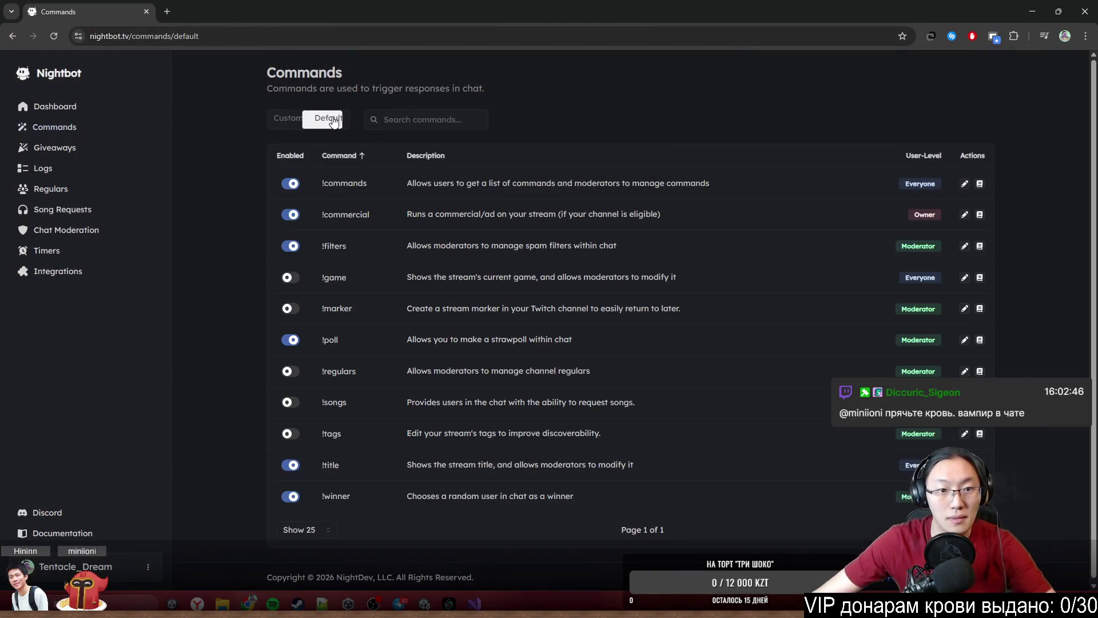
{"action": "left_click", "coordinate": [285, 119]}
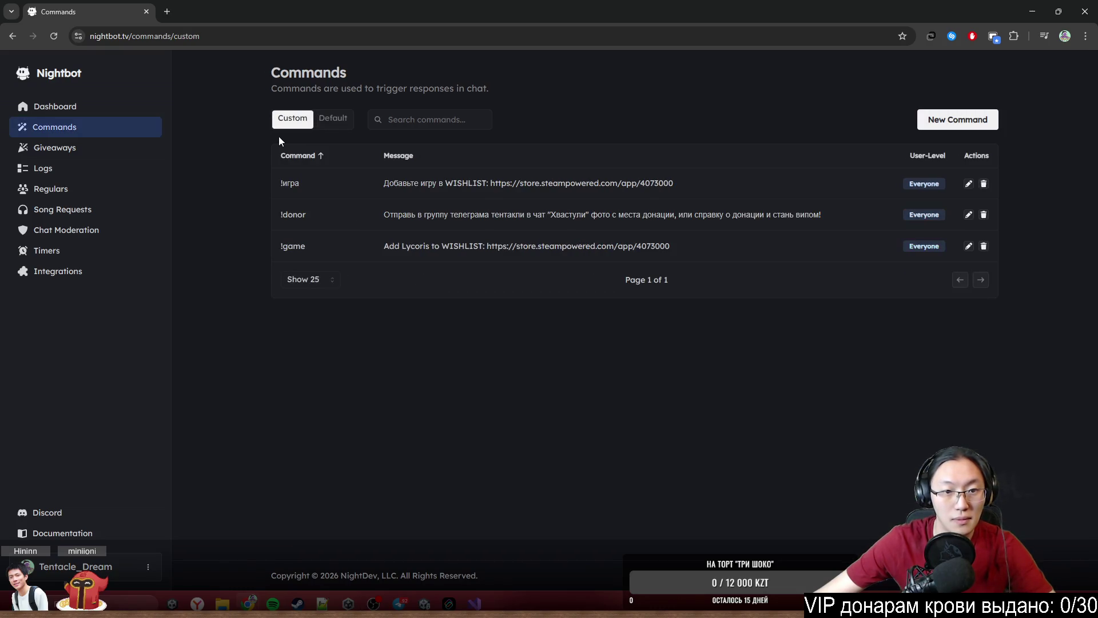
{"action": "double_click", "coordinate": [572, 5]}
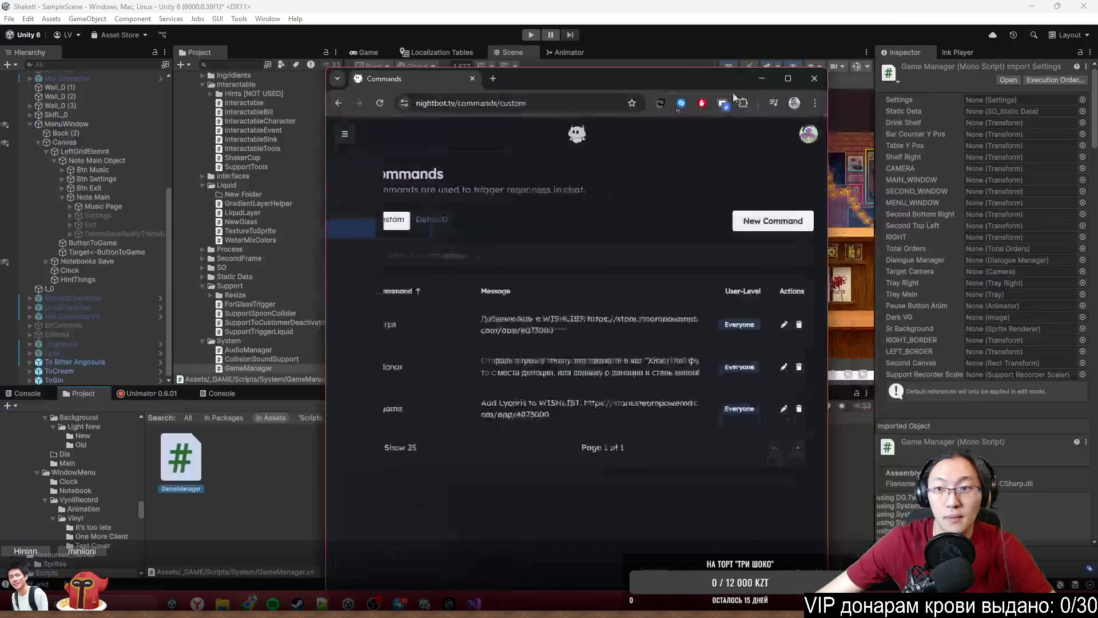
Step: Close the browser and drag To Bitter Angosura with the Move tool onto the lower-left shelf
{"action": "left_click", "coordinate": [814, 79]}
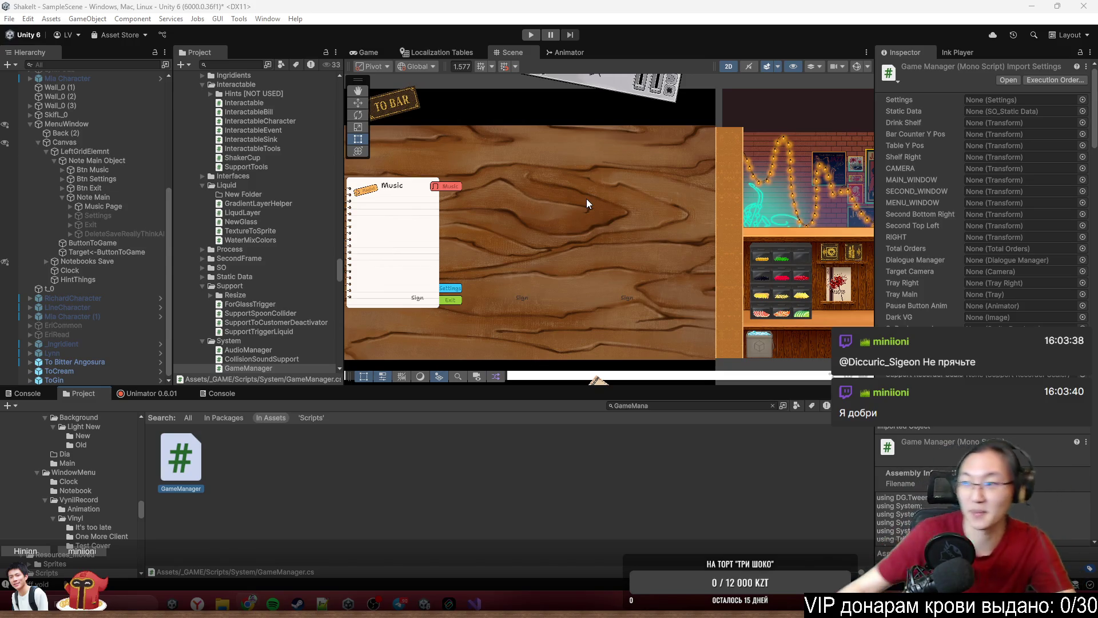
{"action": "scroll", "coordinate": [568, 228], "scroll_direction": "down", "scroll_amount": 4}
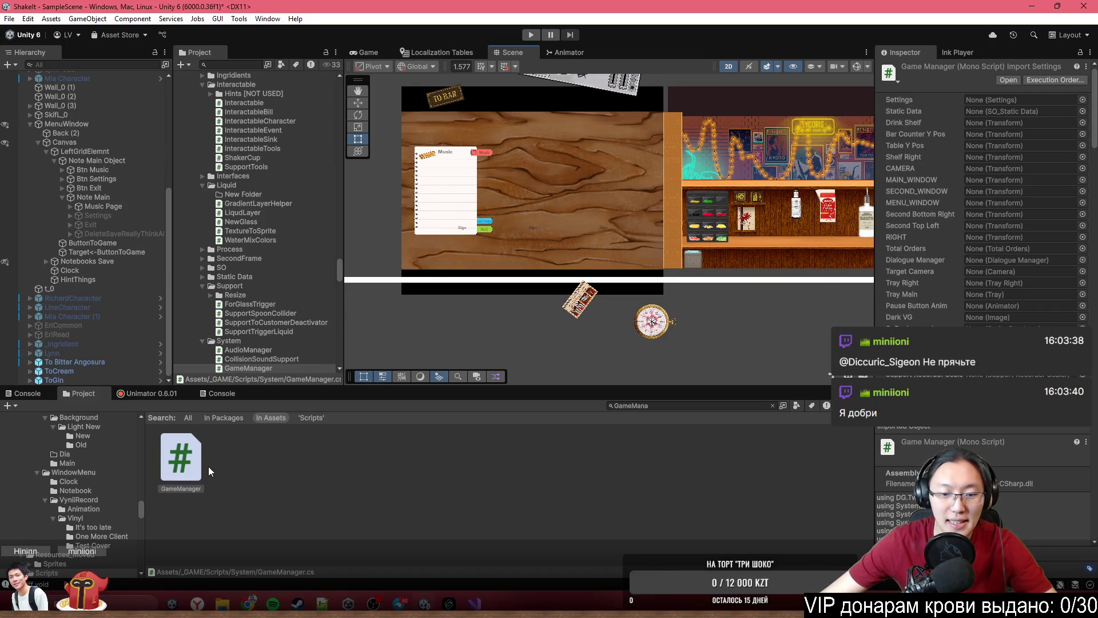
{"action": "left_click_drag", "start_coordinate": [713, 237], "coordinate": [548, 249]}
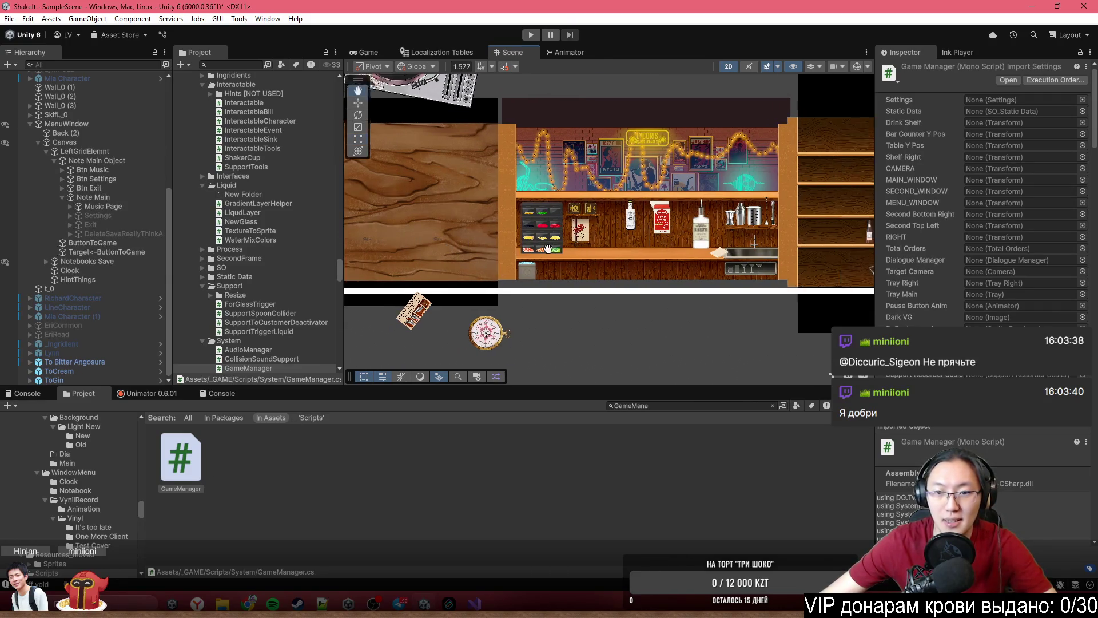
{"action": "scroll", "coordinate": [619, 207], "scroll_direction": "up", "scroll_amount": 5}
{"action": "left_click", "coordinate": [605, 237]}
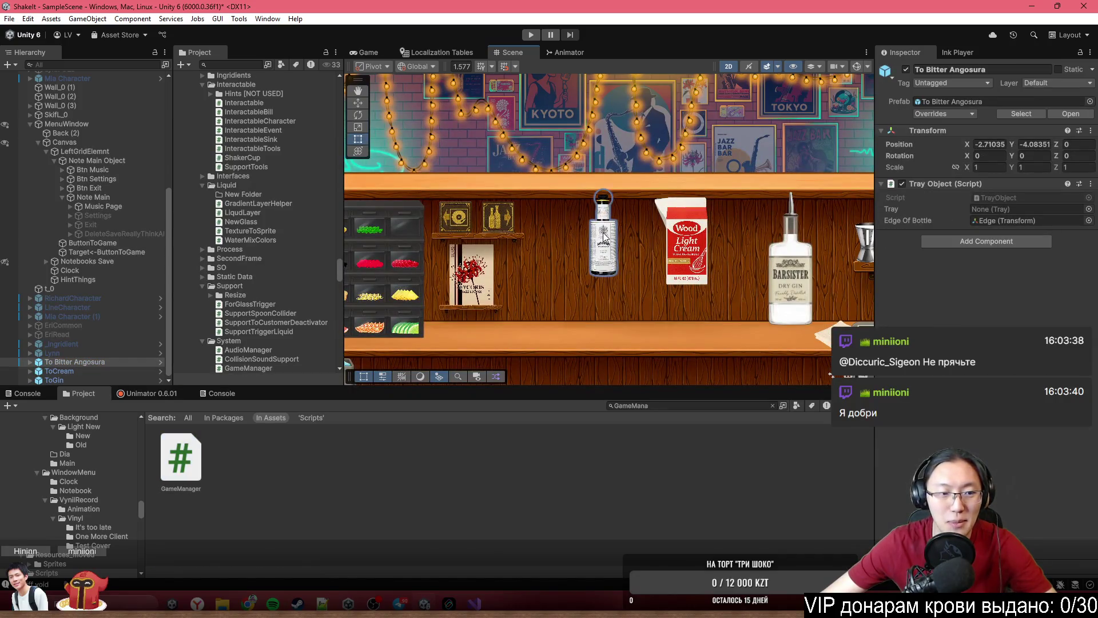
{"action": "left_click", "coordinate": [358, 103]}
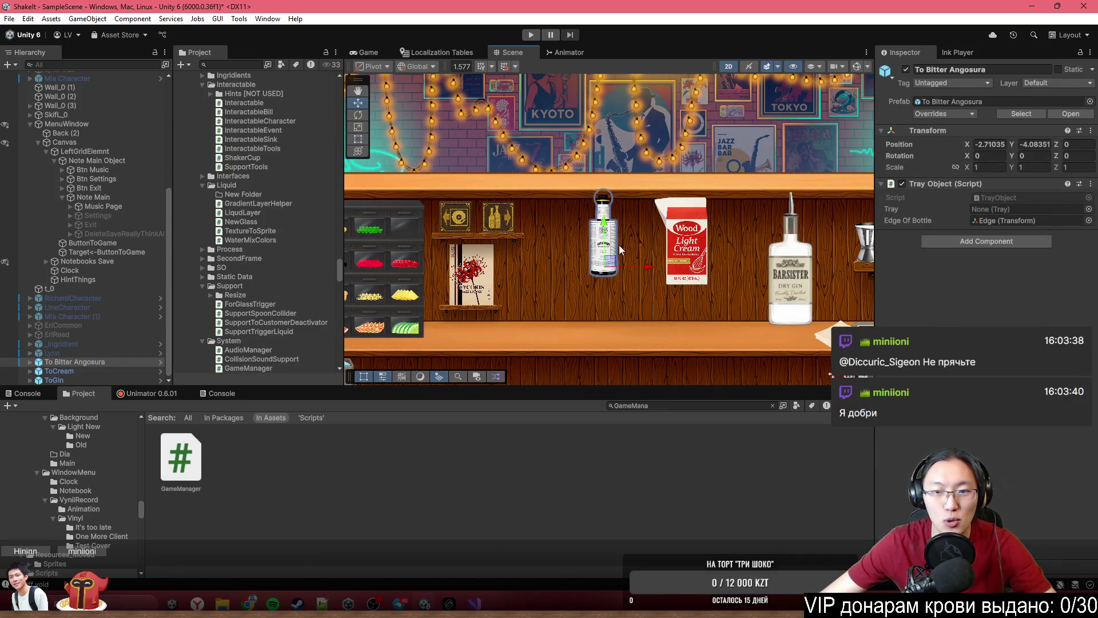
{"action": "mouse_move", "coordinate": [612, 265]}
{"action": "left_mouse_down"}
{"action": "mouse_move", "coordinate": [806, 322]}
{"action": "mouse_move", "coordinate": [452, 323]}
{"action": "left_mouse_up"}
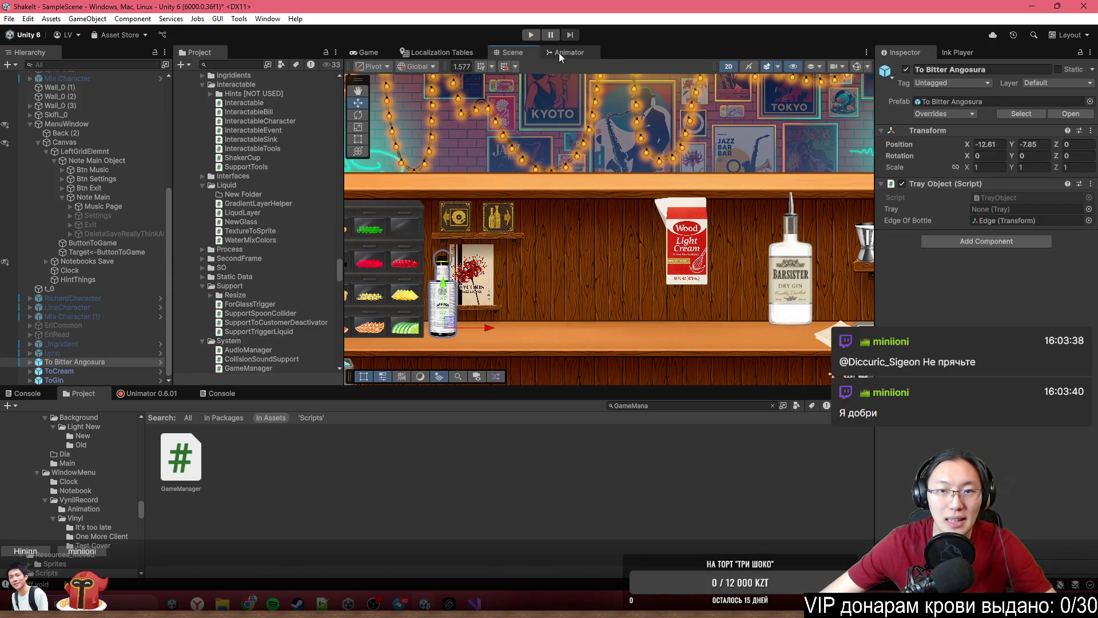
{"action": "left_click", "coordinate": [531, 35]}
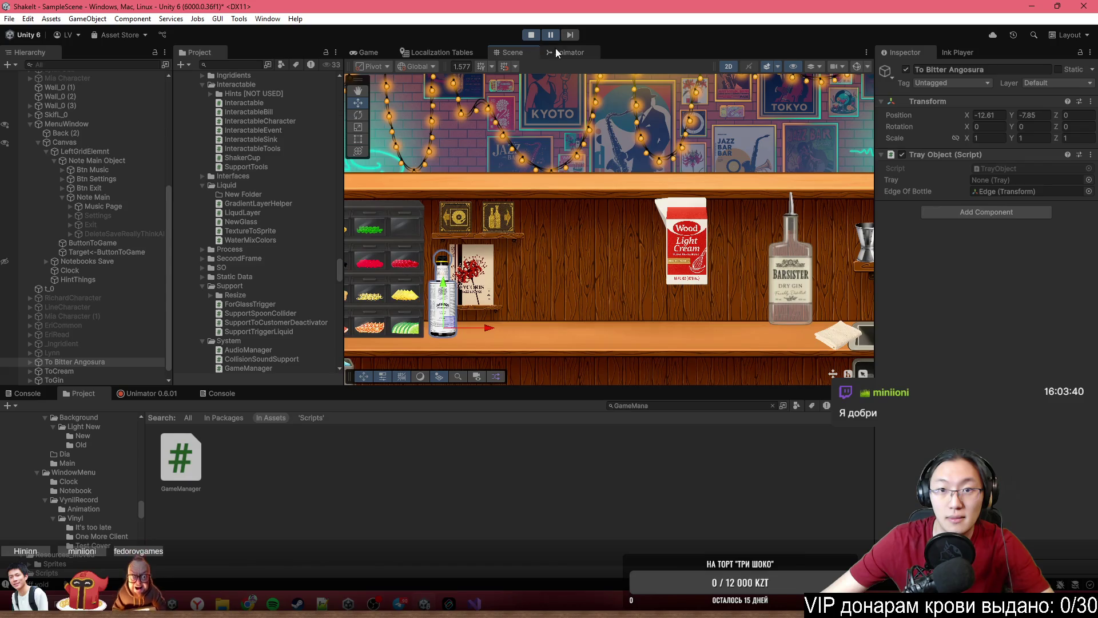
Step: Watch the running bar scene in a maximized Game view, then pause it
{"action": "left_click", "coordinate": [372, 50]}
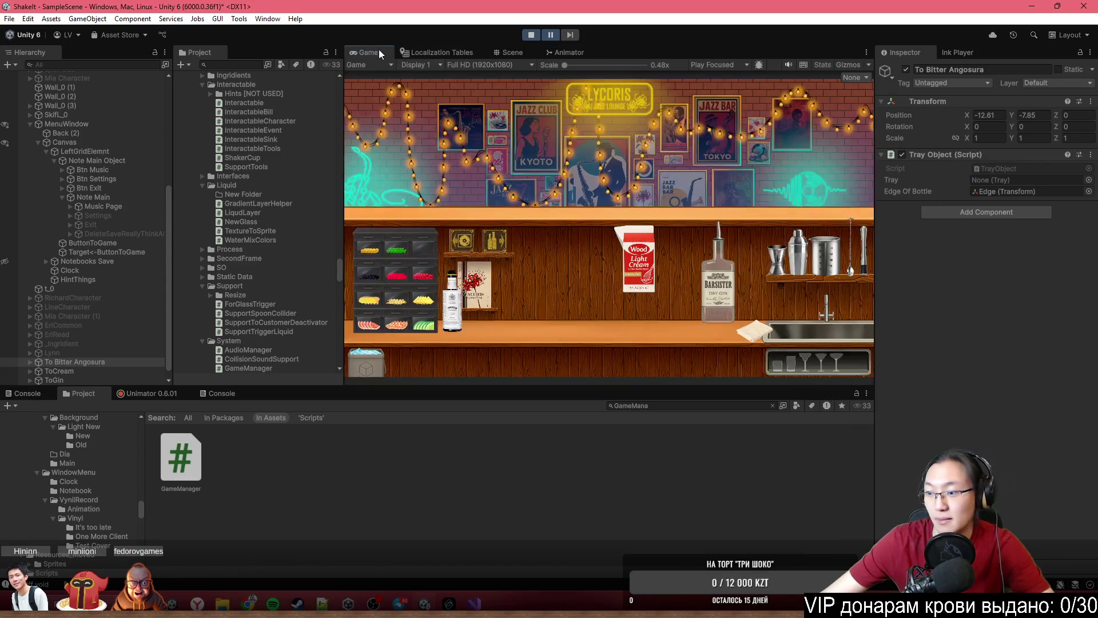
{"action": "double_click", "coordinate": [370, 51]}
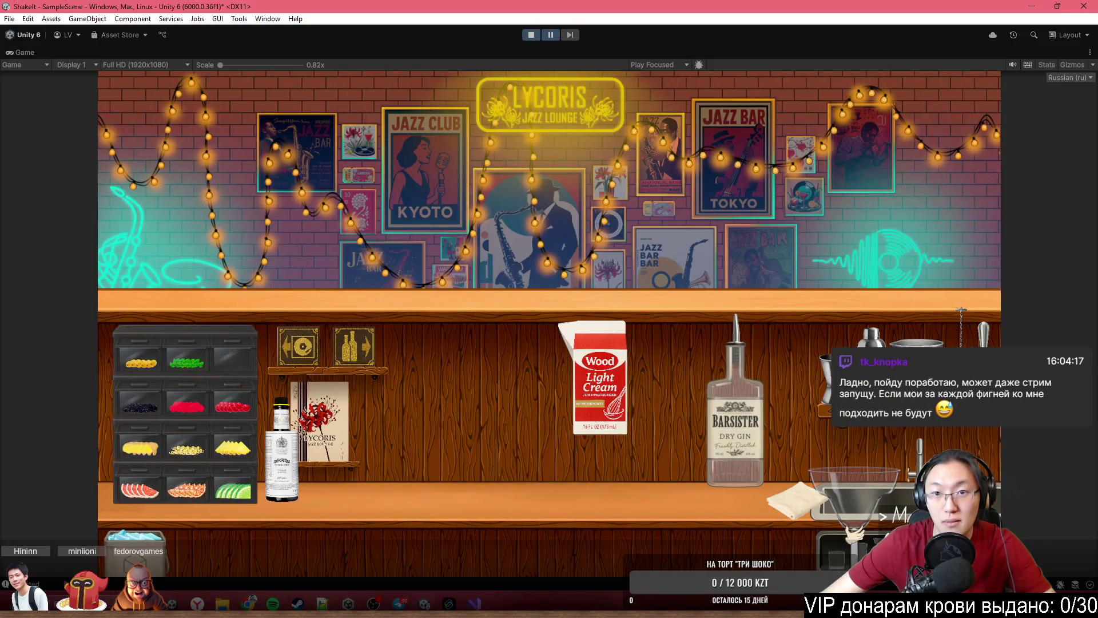
{"action": "left_click", "coordinate": [548, 36]}
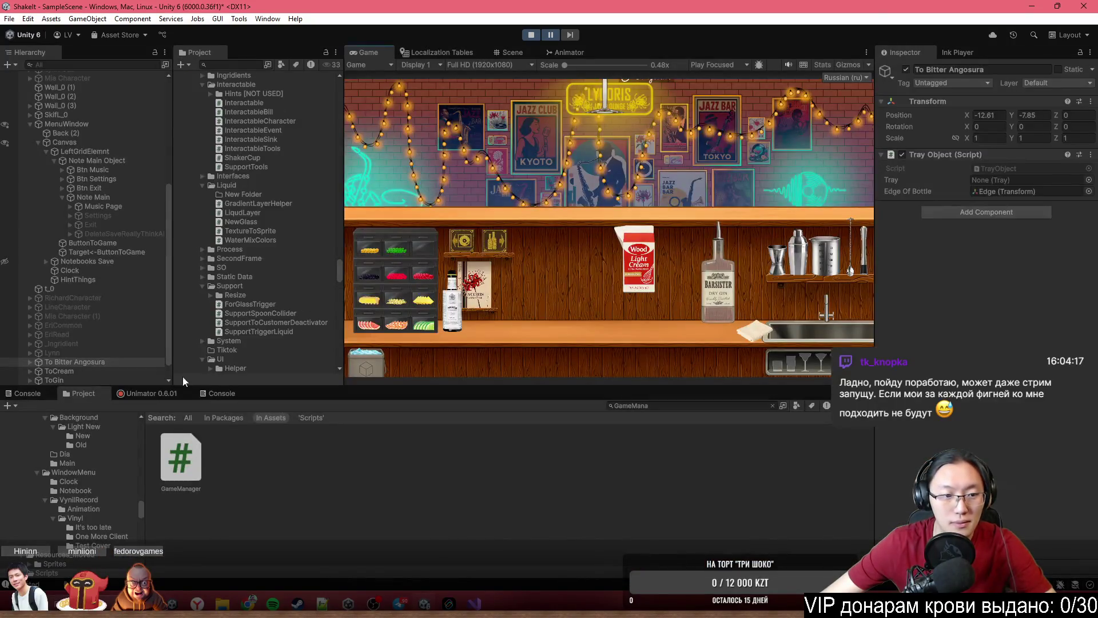
Step: Show the Console stack trace of the 'calling state out of length Common' error, then maximize the Game view
{"action": "left_click", "coordinate": [28, 396]}
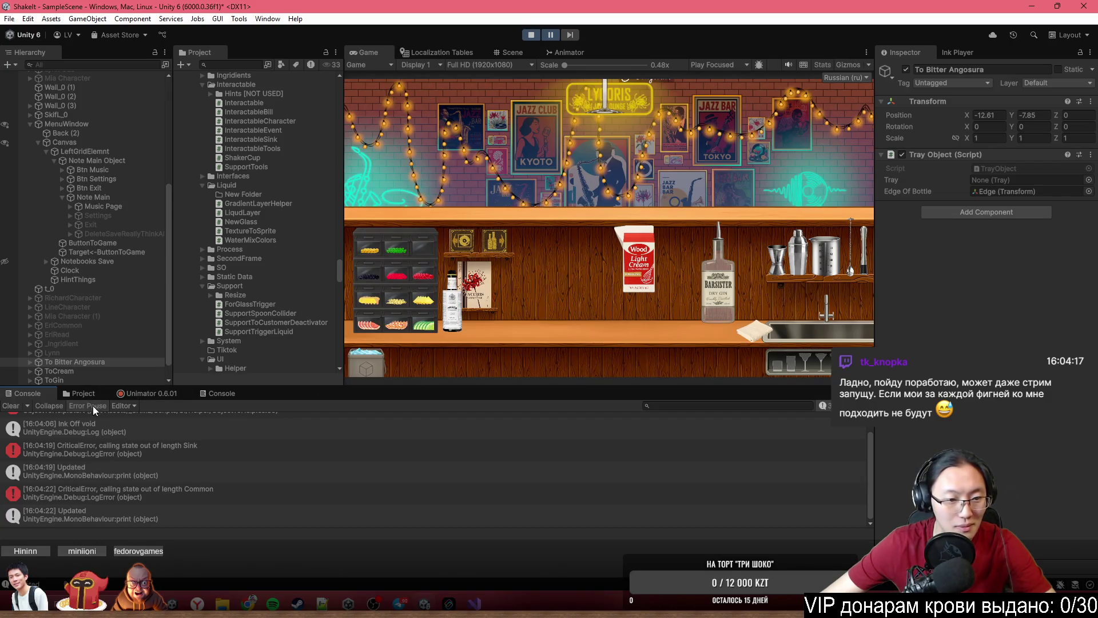
{"action": "left_click", "coordinate": [132, 490]}
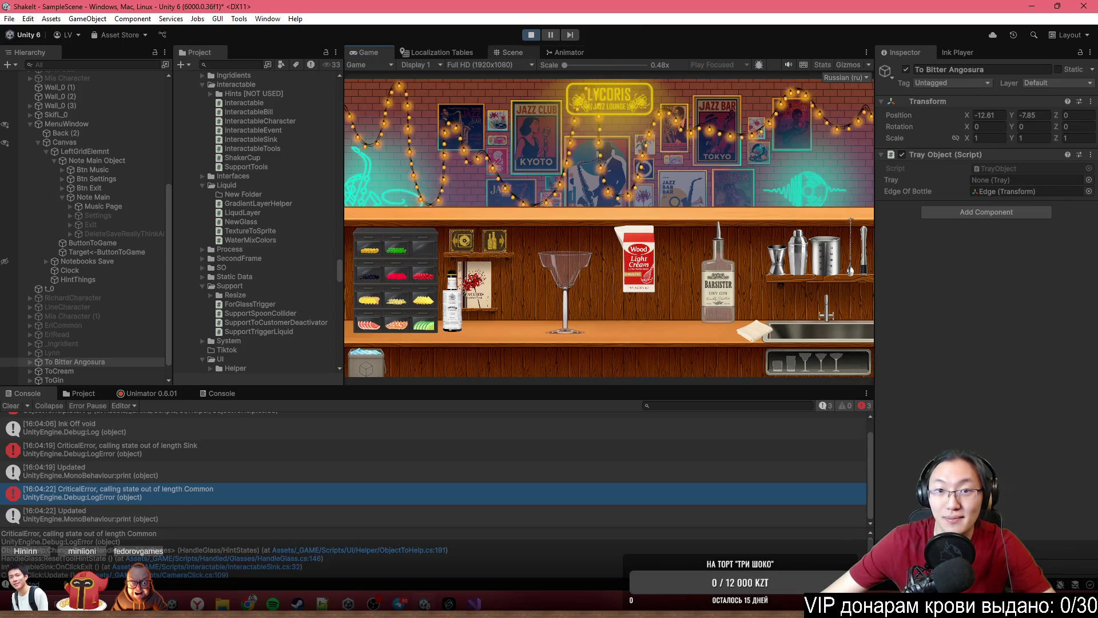
{"action": "double_click", "coordinate": [383, 49]}
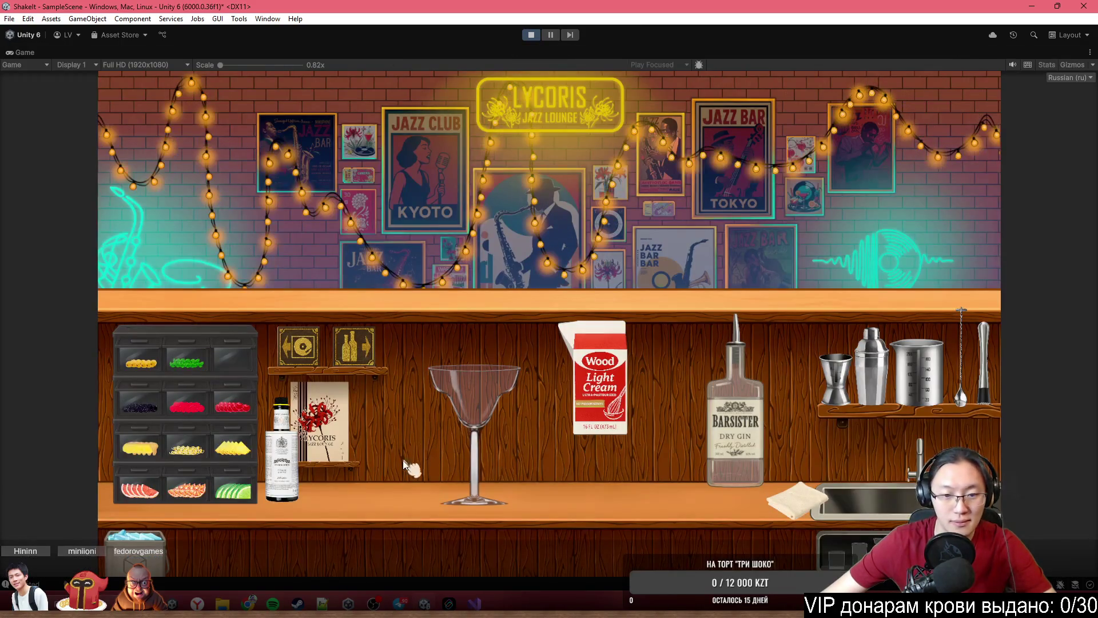
Step: Move the Angostura bottle, jigger and Light Cream carton, then lift and tilt the Bitter Angostura bottle
{"action": "mouse_move", "coordinate": [281, 446]}
{"action": "left_mouse_down"}
{"action": "mouse_move", "coordinate": [534, 269]}
{"action": "mouse_move", "coordinate": [532, 278]}
{"action": "left_mouse_up"}
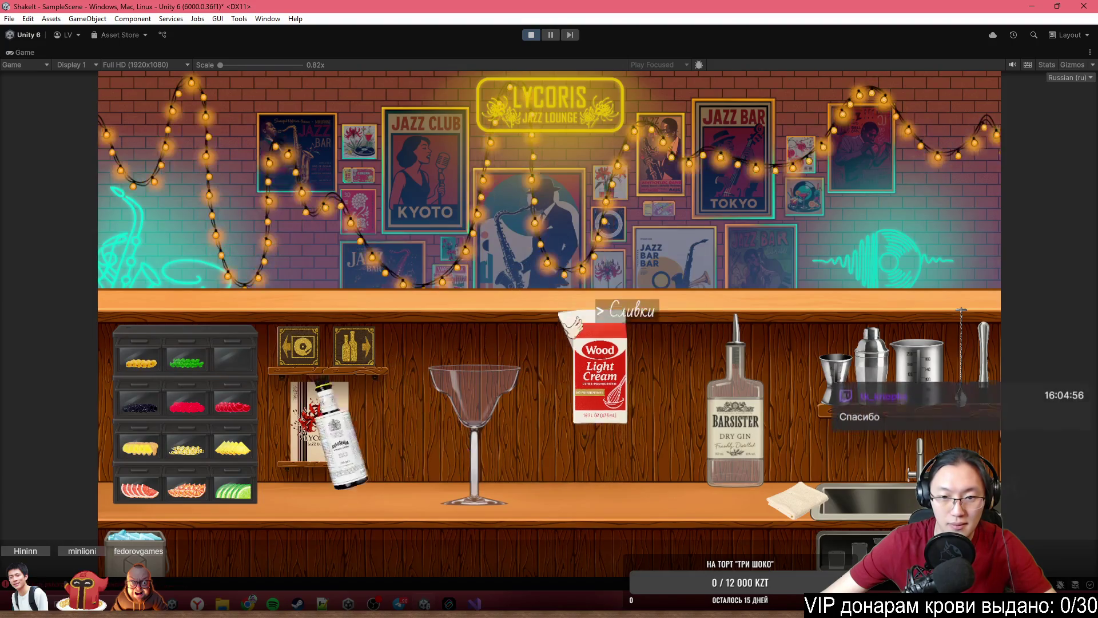
{"action": "mouse_move", "coordinate": [823, 395]}
{"action": "left_mouse_down"}
{"action": "mouse_move", "coordinate": [518, 381]}
{"action": "mouse_move", "coordinate": [474, 440]}
{"action": "left_mouse_up"}
{"action": "mouse_move", "coordinate": [609, 354]}
{"action": "left_mouse_down"}
{"action": "mouse_move", "coordinate": [798, 349]}
{"action": "mouse_move", "coordinate": [761, 329]}
{"action": "mouse_move", "coordinate": [743, 337]}
{"action": "left_mouse_up"}
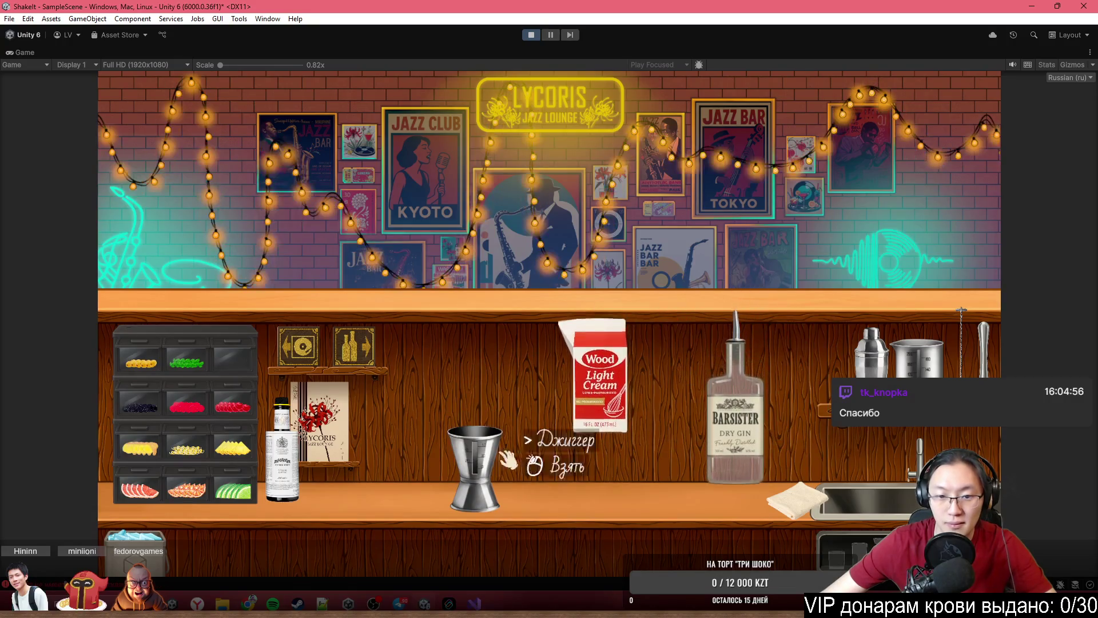
{"action": "mouse_move", "coordinate": [282, 449]}
{"action": "left_mouse_down"}
{"action": "mouse_move", "coordinate": [607, 334]}
{"action": "mouse_move", "coordinate": [543, 314]}
{"action": "mouse_move", "coordinate": [569, 307]}
{"action": "mouse_move", "coordinate": [552, 303]}
{"action": "mouse_move", "coordinate": [560, 263]}
{"action": "mouse_move", "coordinate": [524, 167]}
{"action": "left_mouse_up"}
Step: Stop the game and select the Spawner under To Bitter Angosura > Bitter Angostura to view its Water Spawner
{"action": "left_click", "coordinate": [531, 35]}
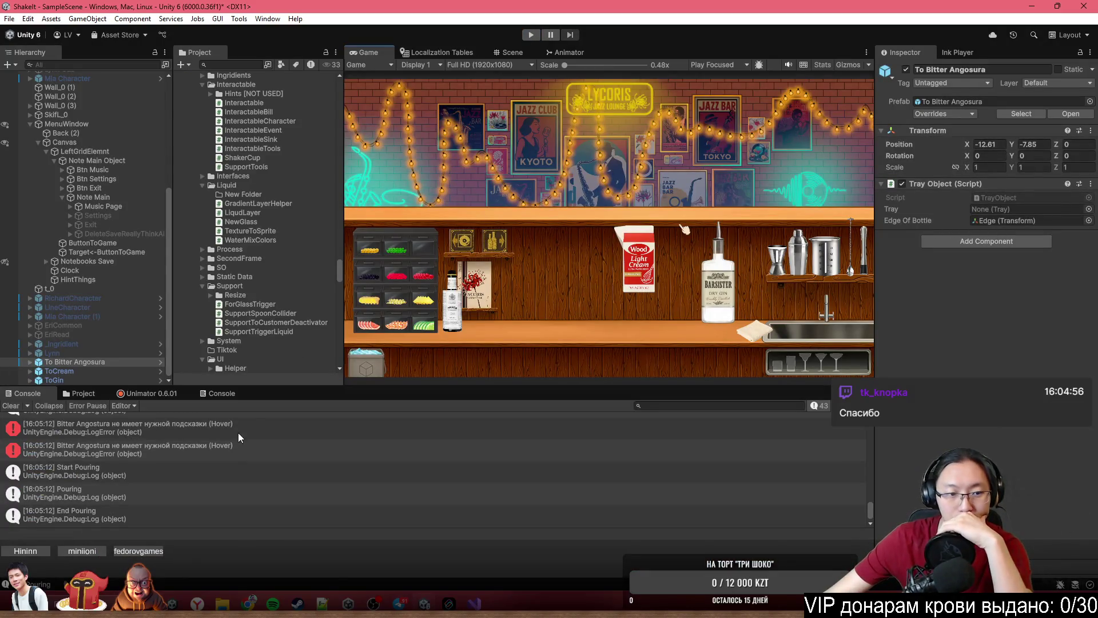
{"action": "left_click", "coordinate": [31, 363]}
{"action": "scroll", "coordinate": [35, 365], "scroll_direction": "down", "scroll_amount": 1}
{"action": "left_click", "coordinate": [38, 353]}
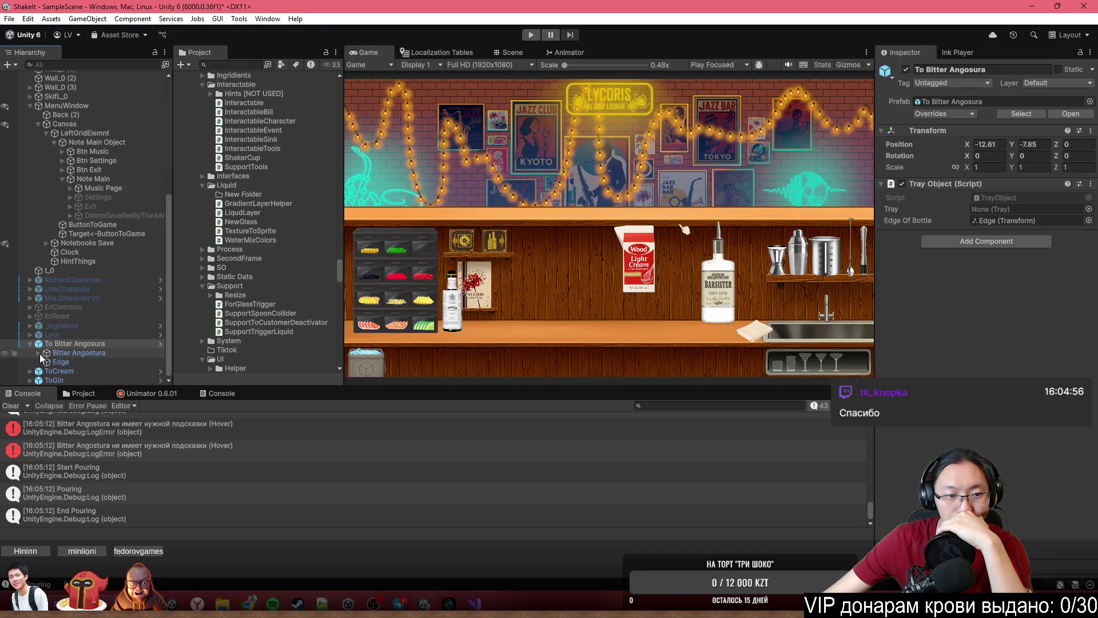
{"action": "left_click", "coordinate": [73, 362]}
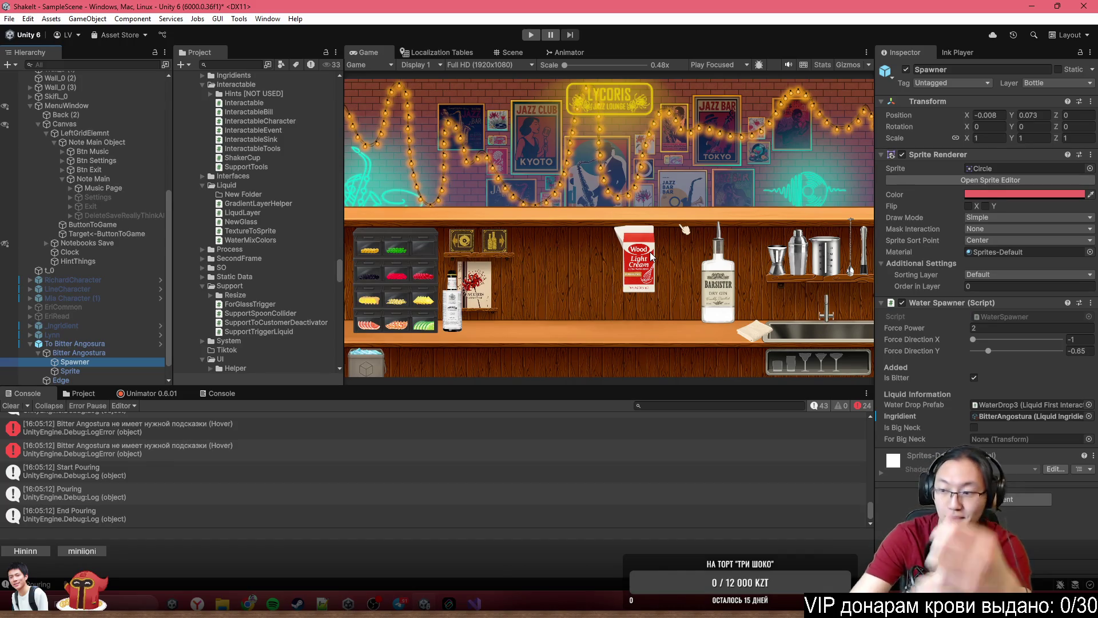
Step: Clear the Console log and look over the scene in the Scene view
{"action": "left_click", "coordinate": [12, 406]}
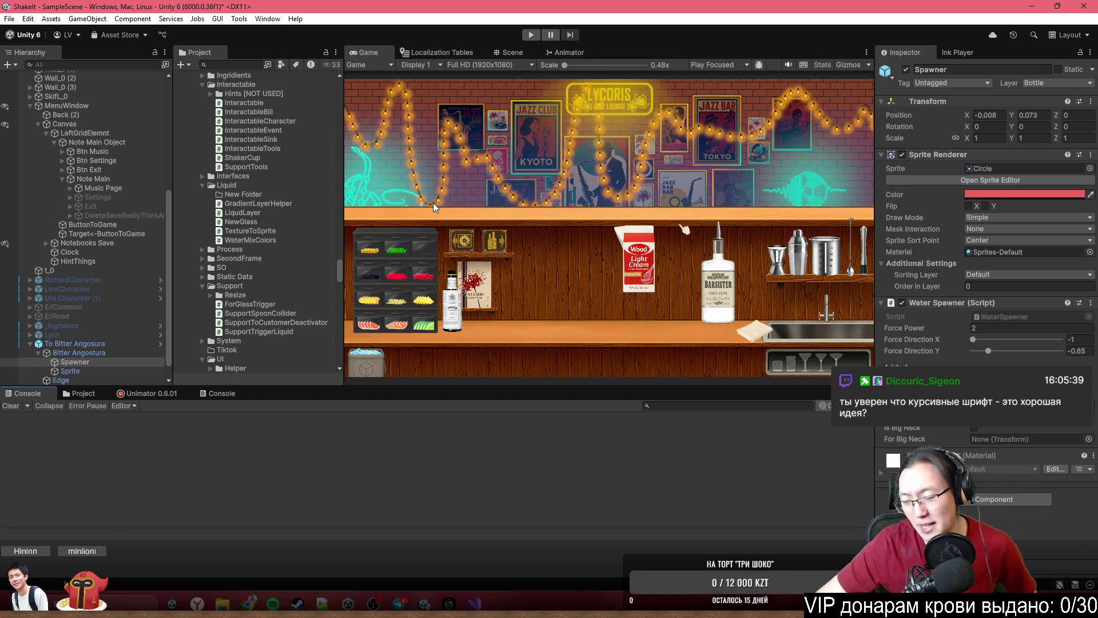
{"action": "left_click", "coordinate": [515, 52]}
{"action": "scroll", "coordinate": [637, 271], "scroll_direction": "up", "scroll_amount": 5}
{"action": "scroll", "coordinate": [464, 143], "scroll_direction": "up", "scroll_amount": 4}
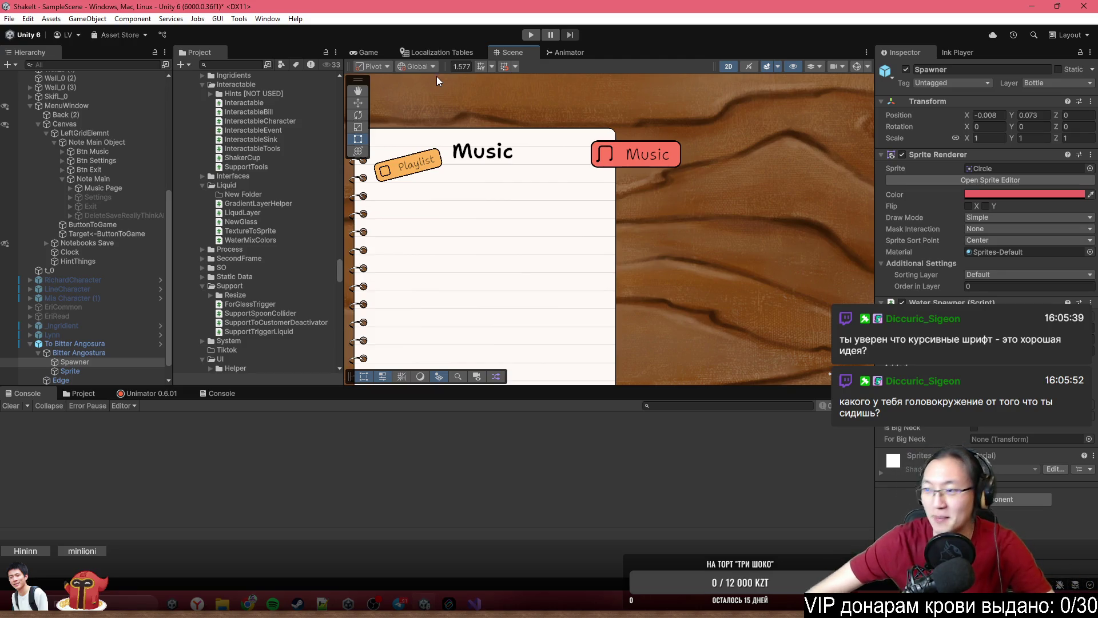
Step: Return to the Game view and select To Bitter Angosura to show its Tray Object settings
{"action": "left_click", "coordinate": [369, 53]}
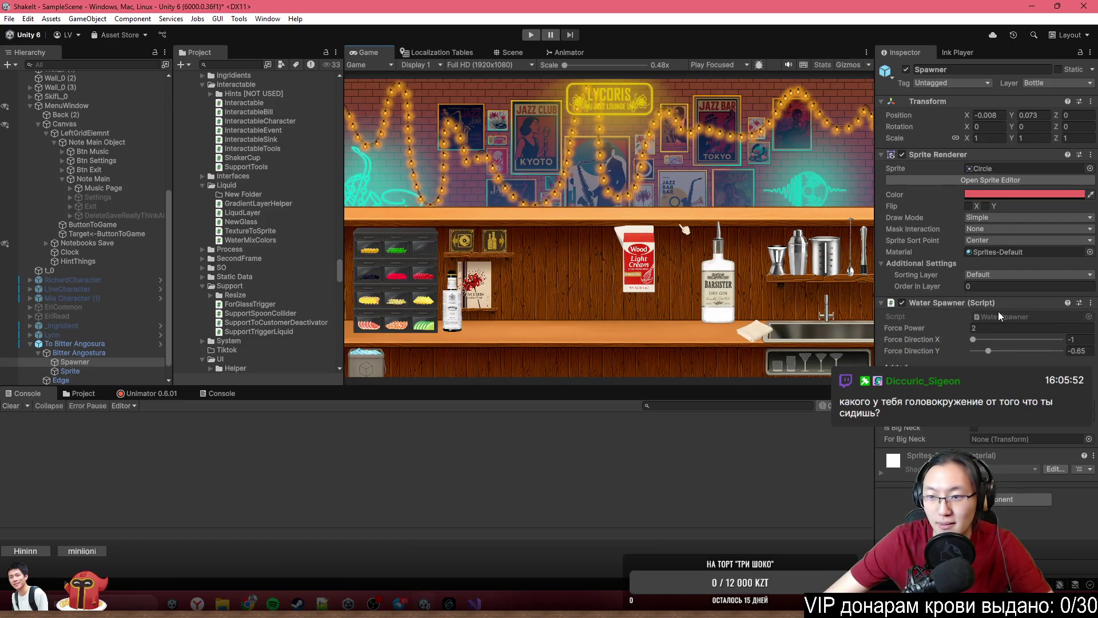
{"action": "left_click", "coordinate": [95, 353]}
{"action": "left_click", "coordinate": [102, 342]}
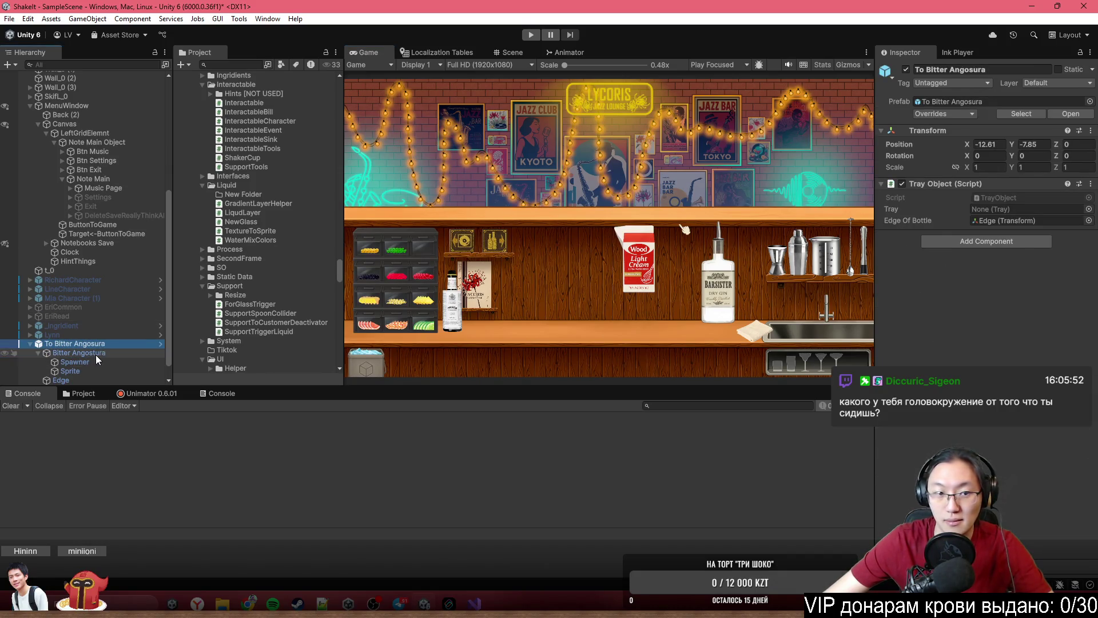
Step: Show Bitter Angostura's Handle Bottle settings: Normal Size 1.6, Small Size 1, Is Bitter on, Bitter Speed 1
{"action": "left_click", "coordinate": [95, 353]}
{"action": "scroll", "coordinate": [984, 257], "scroll_direction": "down", "scroll_amount": 5}
{"action": "scroll", "coordinate": [984, 257], "scroll_direction": "down", "scroll_amount": 3}
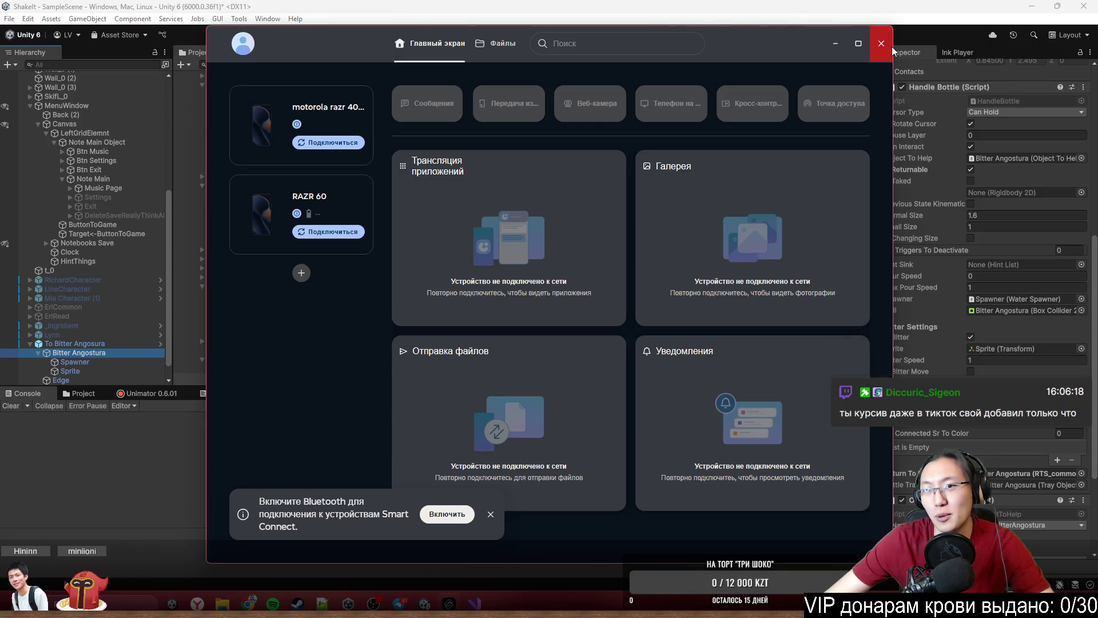
{"action": "left_click", "coordinate": [882, 44]}
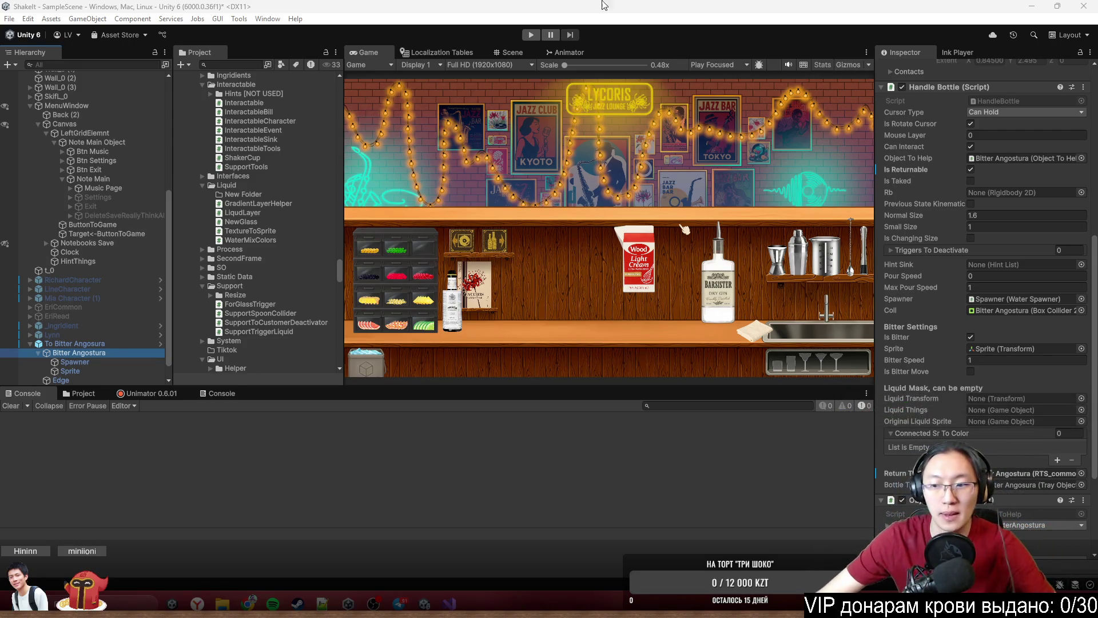
{"action": "left_click", "coordinate": [427, 217]}
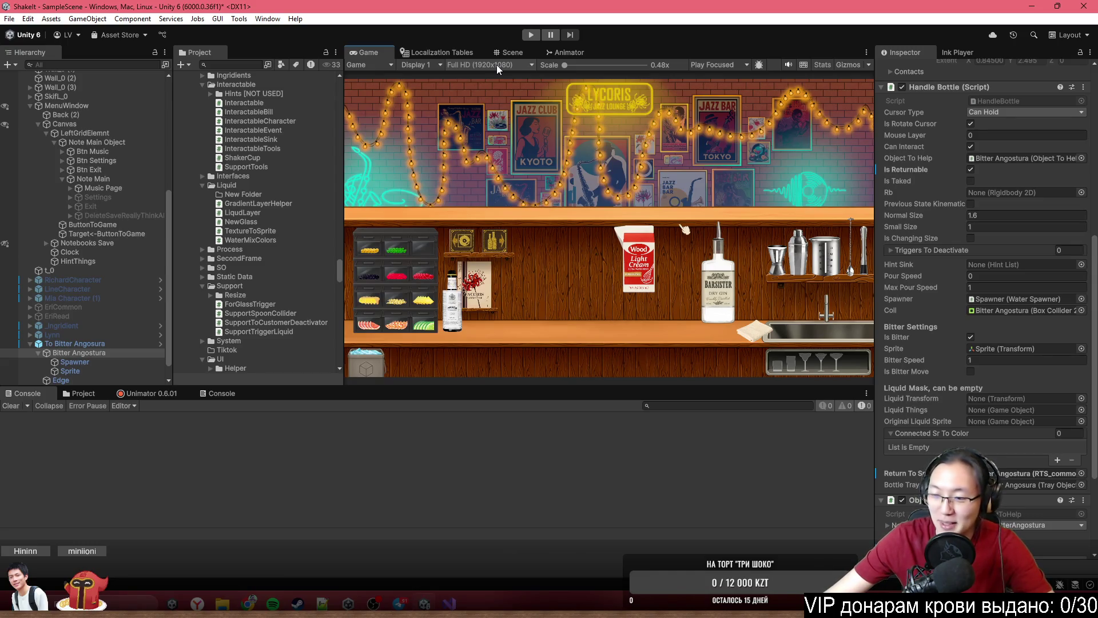
Step: In the Scene view, zoom and pan to frame the Music notebook page and its Playlist tab
{"action": "left_click", "coordinate": [516, 56]}
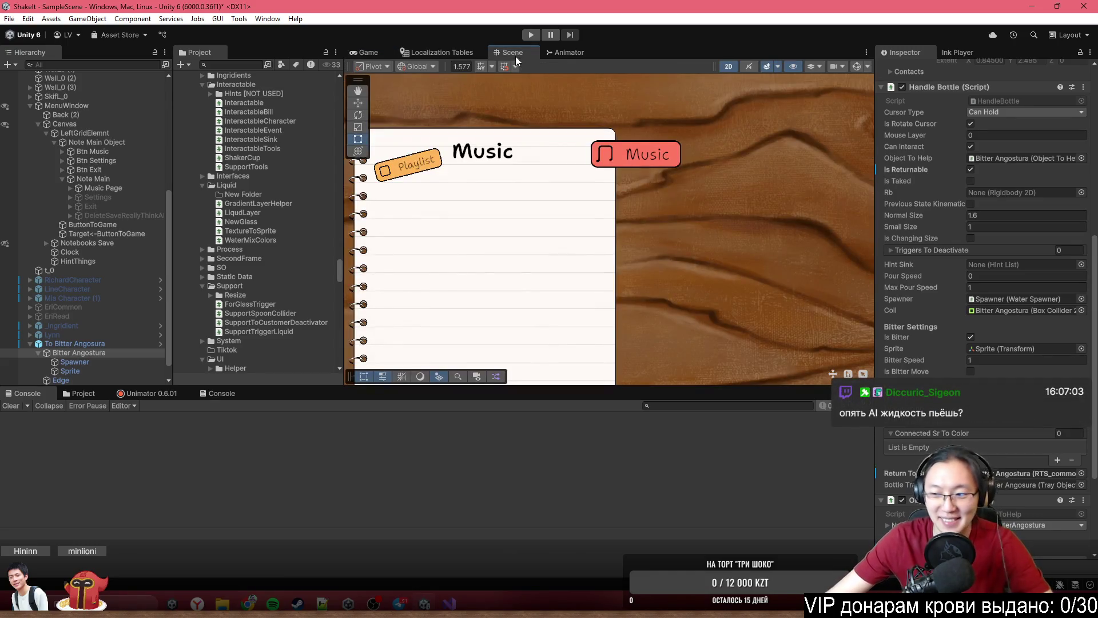
{"action": "scroll", "coordinate": [489, 289], "scroll_direction": "down", "scroll_amount": 2}
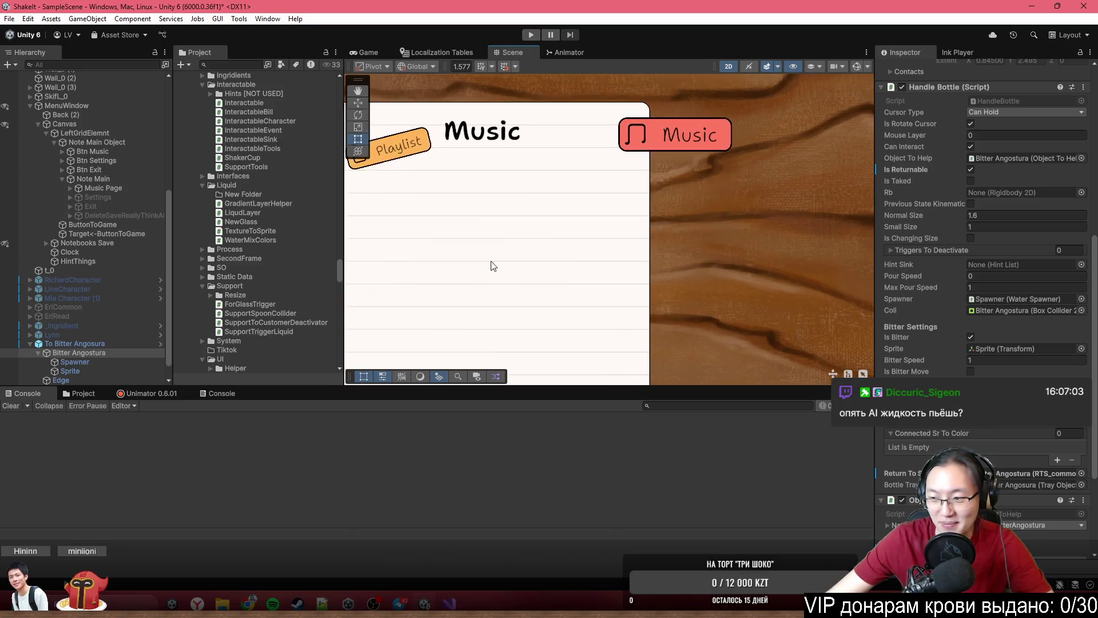
{"action": "scroll", "coordinate": [489, 289], "scroll_direction": "down", "scroll_amount": 1}
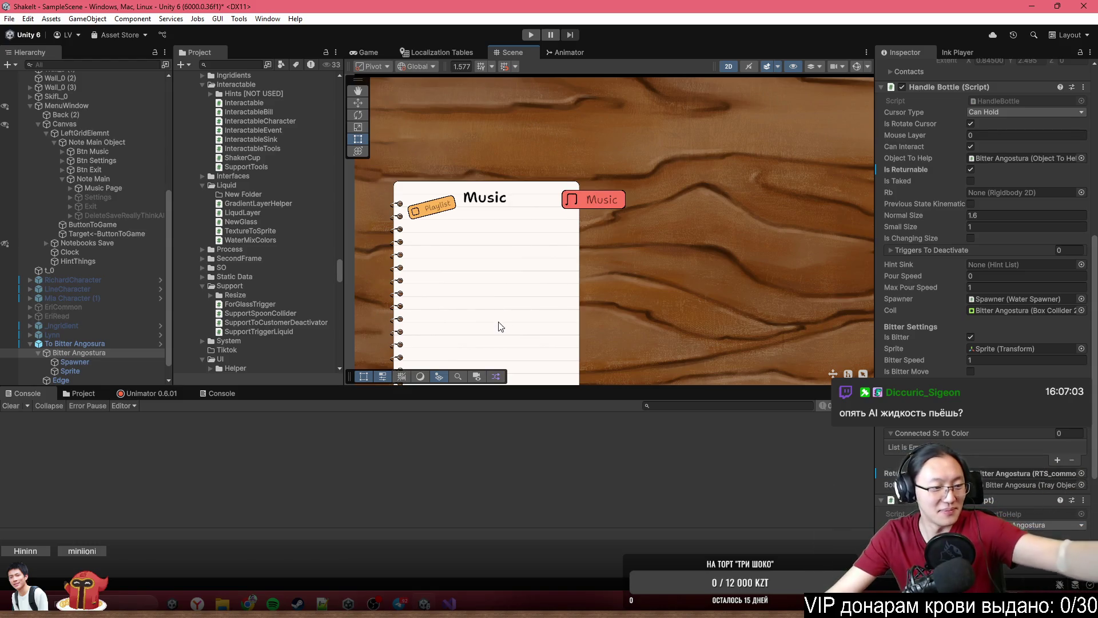
{"action": "scroll", "coordinate": [517, 194], "scroll_direction": "up", "scroll_amount": 4}
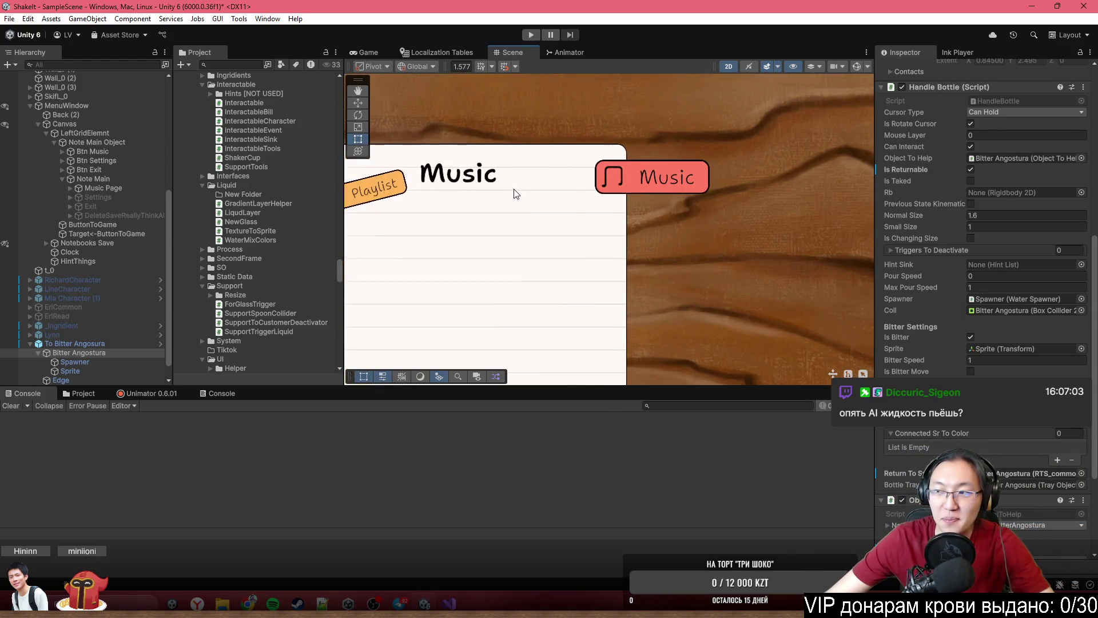
{"action": "left_click_drag", "start_coordinate": [531, 197], "coordinate": [628, 195]}
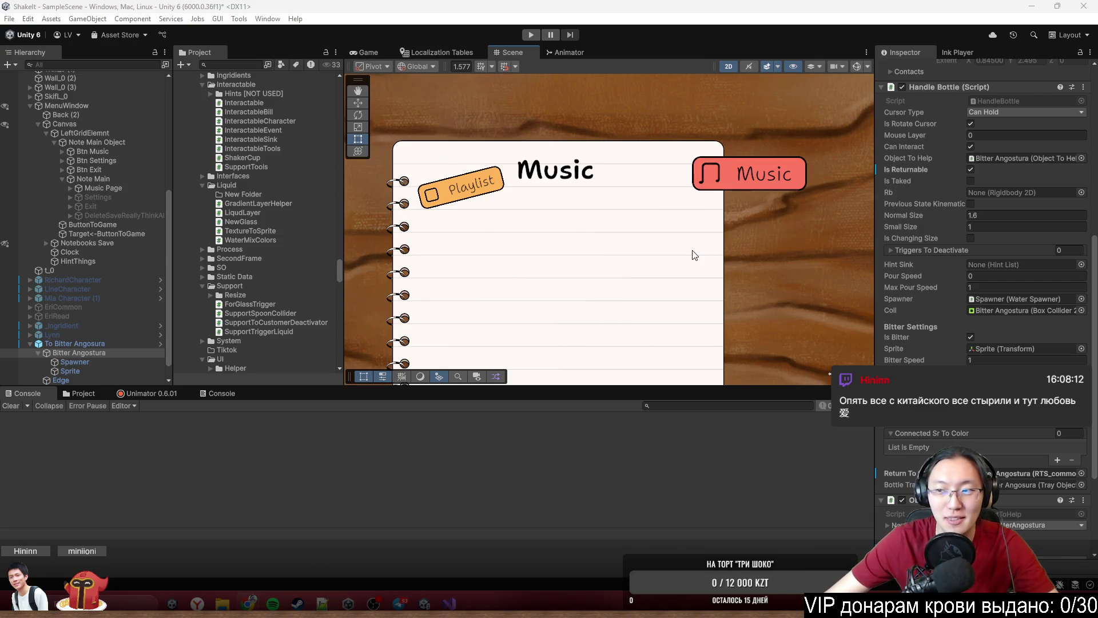
{"action": "scroll", "coordinate": [684, 220], "scroll_direction": "down", "scroll_amount": 2}
{"action": "scroll", "coordinate": [572, 172], "scroll_direction": "down", "scroll_amount": 2}
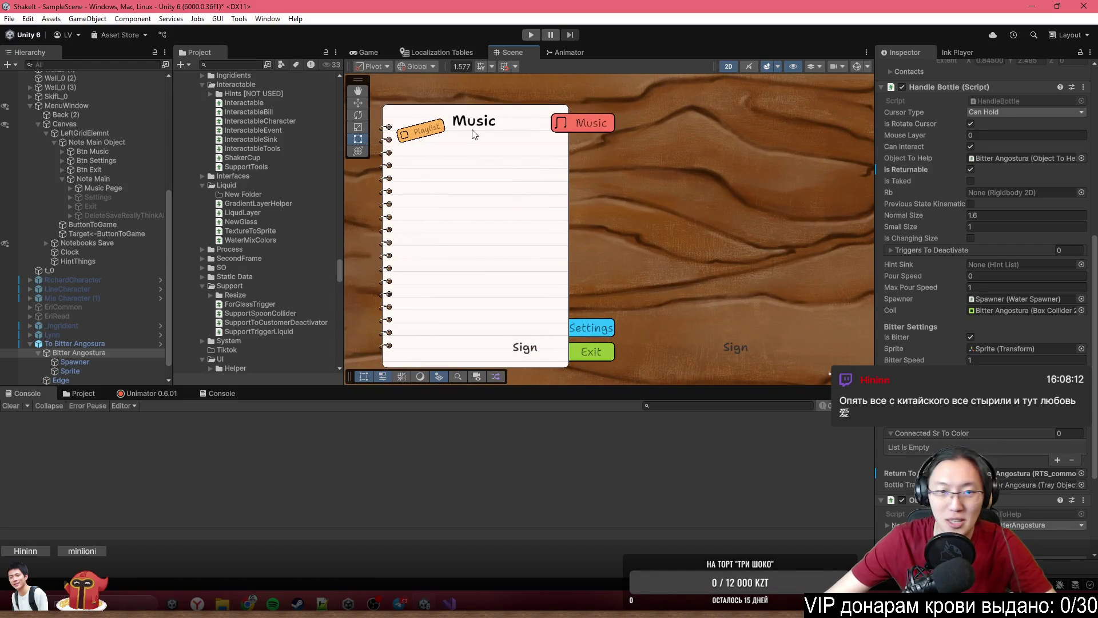
{"action": "scroll", "coordinate": [441, 181], "scroll_direction": "up", "scroll_amount": 2}
{"action": "scroll", "coordinate": [447, 183], "scroll_direction": "down", "scroll_amount": 4}
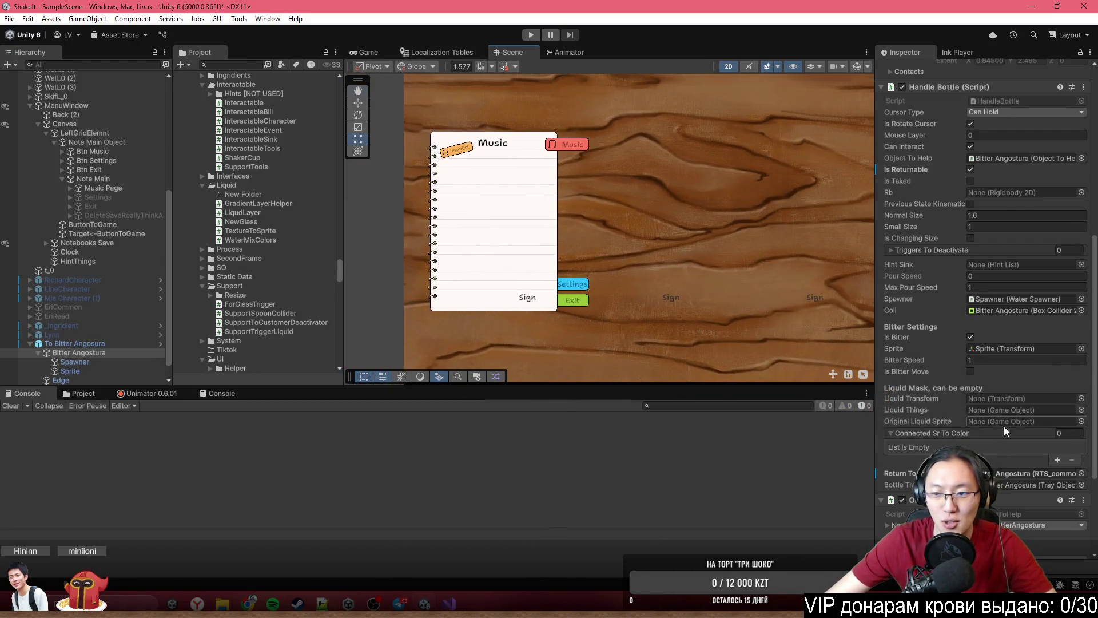
{"action": "scroll", "coordinate": [969, 433], "scroll_direction": "down", "scroll_amount": 3}
{"action": "scroll", "coordinate": [950, 343], "scroll_direction": "up", "scroll_amount": 1}
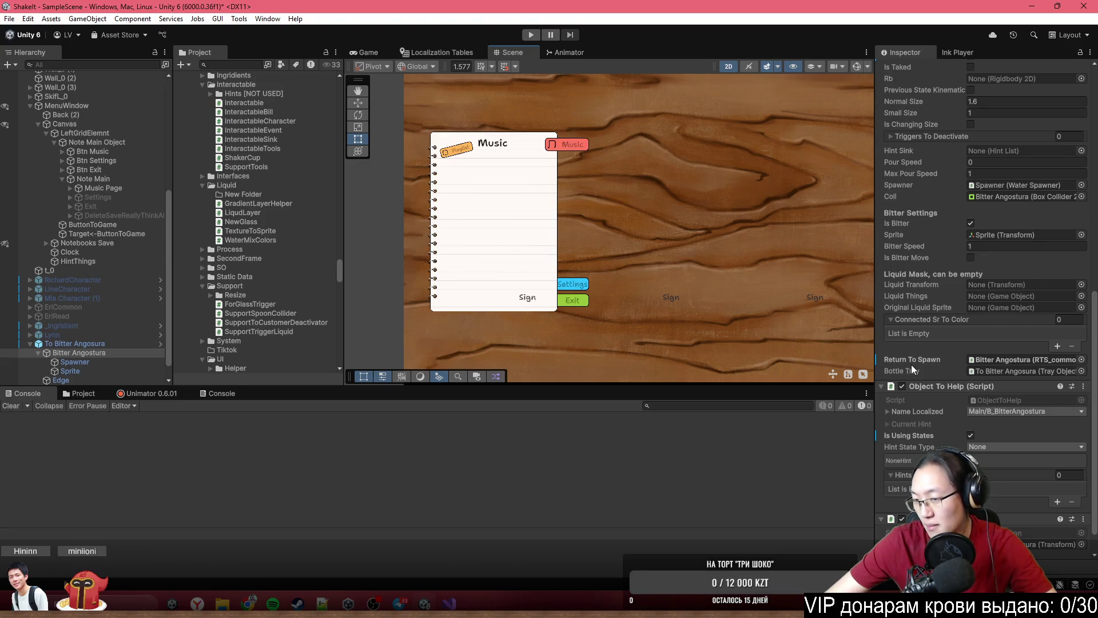
{"action": "scroll", "coordinate": [970, 369], "scroll_direction": "up", "scroll_amount": 2}
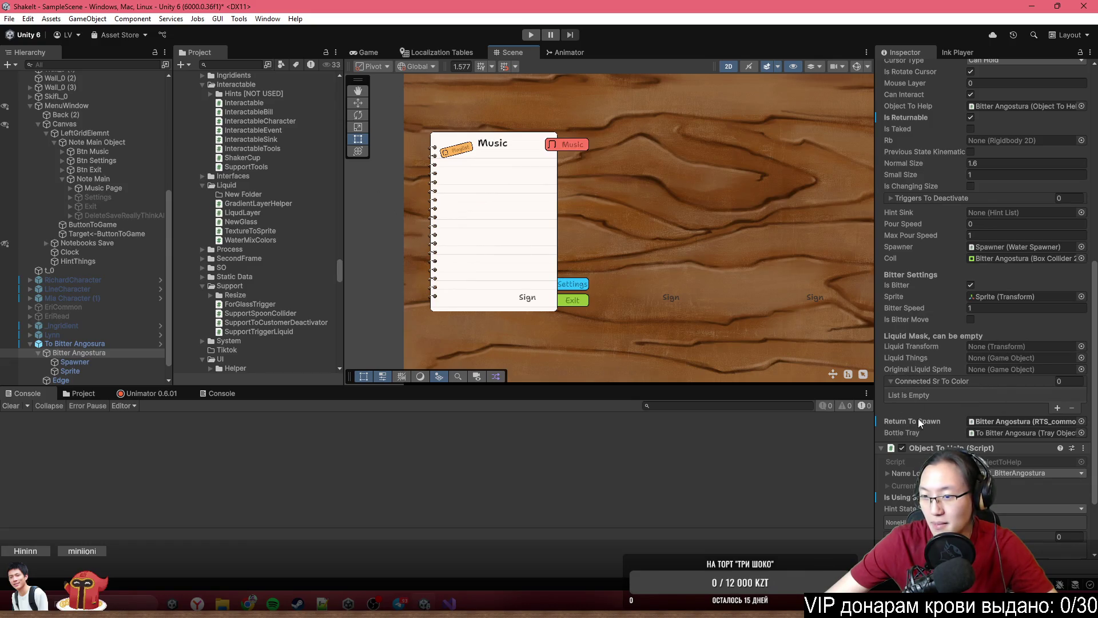
{"action": "scroll", "coordinate": [917, 325], "scroll_direction": "up", "scroll_amount": 5}
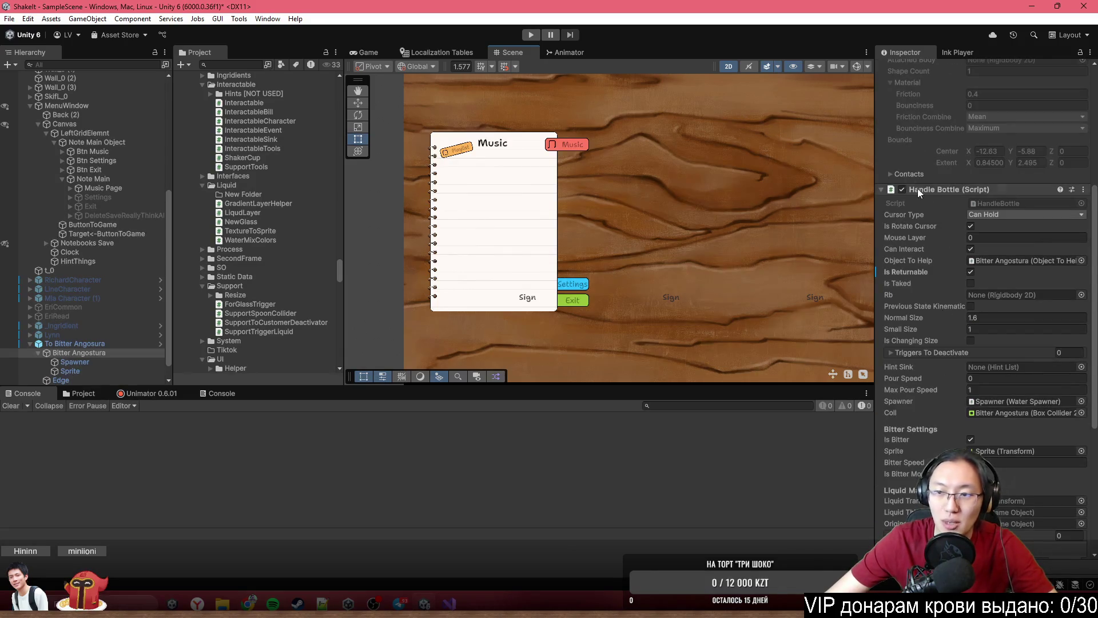
{"action": "scroll", "coordinate": [945, 303], "scroll_direction": "down", "scroll_amount": 6}
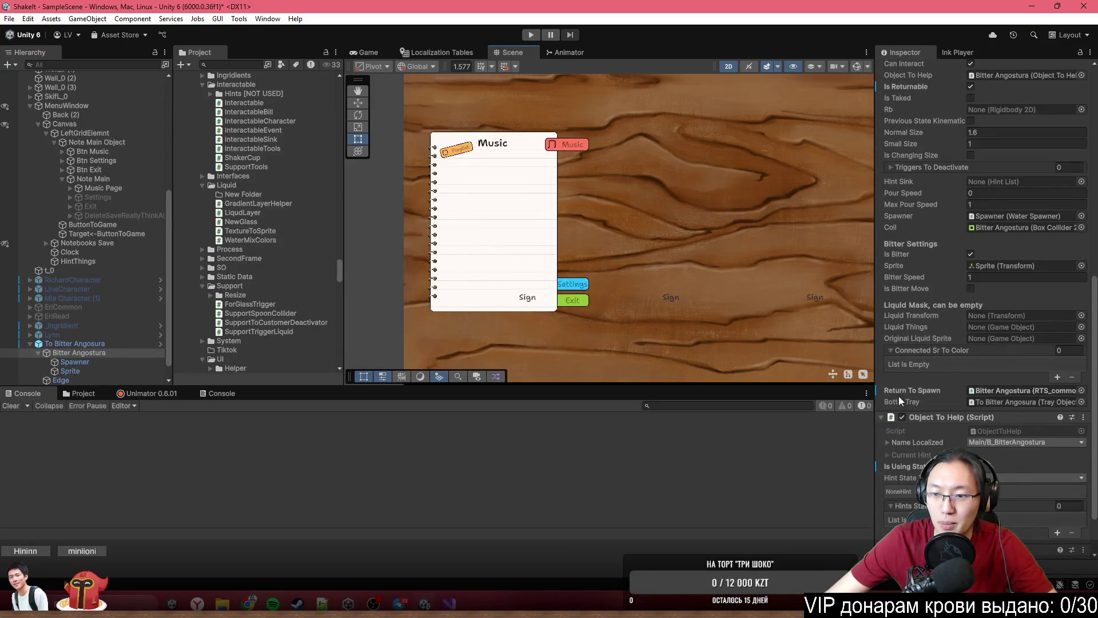
{"action": "scroll", "coordinate": [976, 330], "scroll_direction": "up", "scroll_amount": 2}
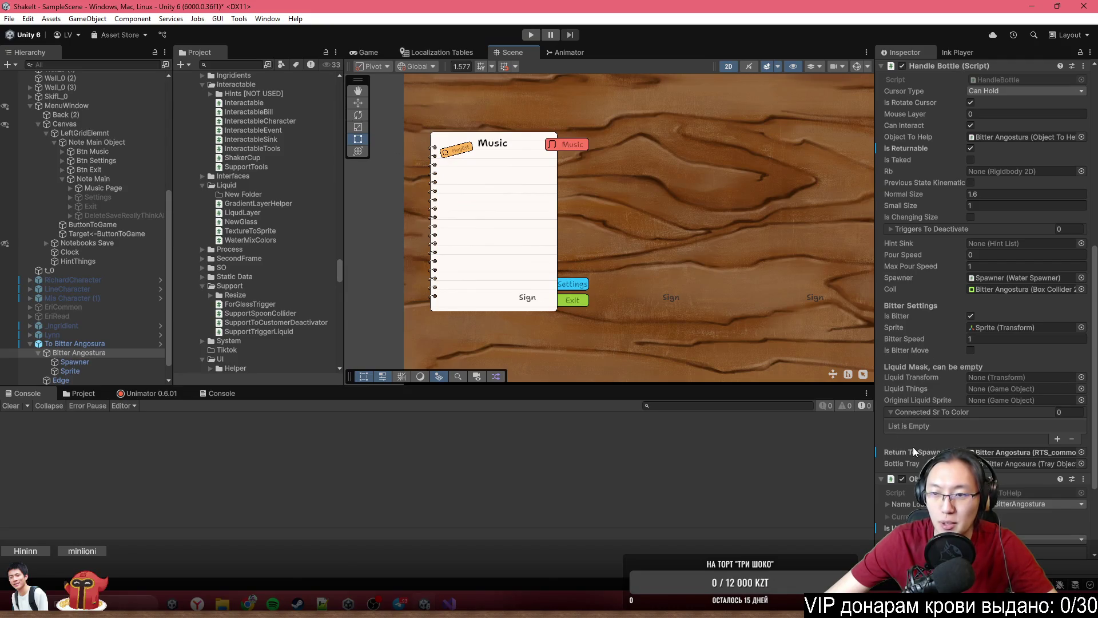
{"action": "scroll", "coordinate": [936, 424], "scroll_direction": "up", "scroll_amount": 2}
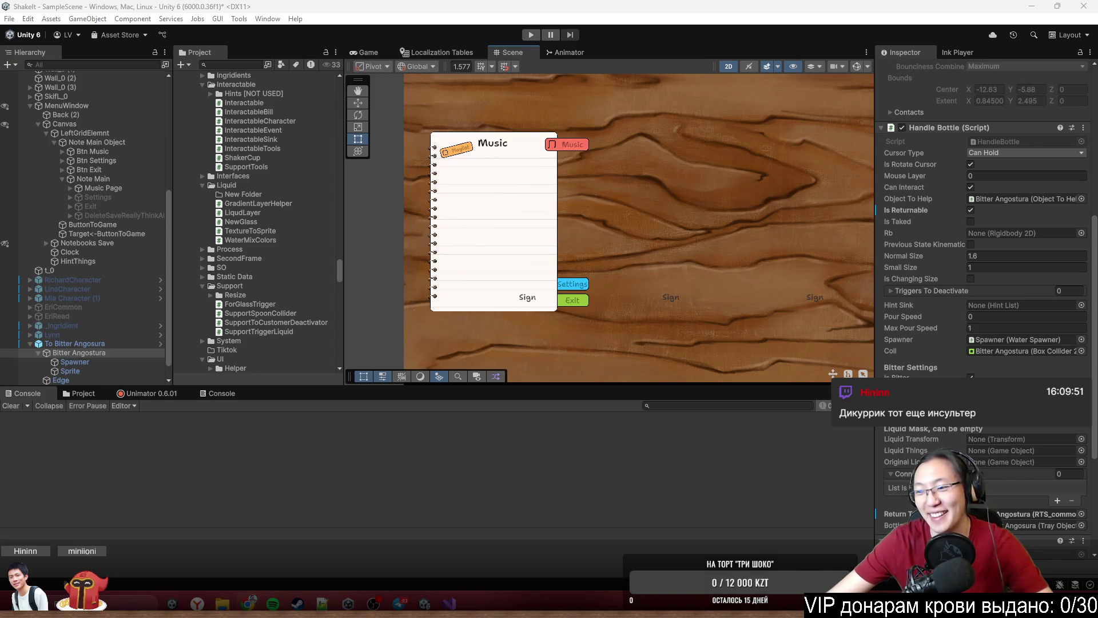
{"action": "left_click", "coordinate": [824, 386]}
{"action": "scroll", "coordinate": [1003, 214], "scroll_direction": "up", "scroll_amount": 3}
Step: Open HandleBottle.cs in Visual Studio and scroll to the ClickRight override that handles isBitter bottles
{"action": "double_click", "coordinate": [1057, 201]}
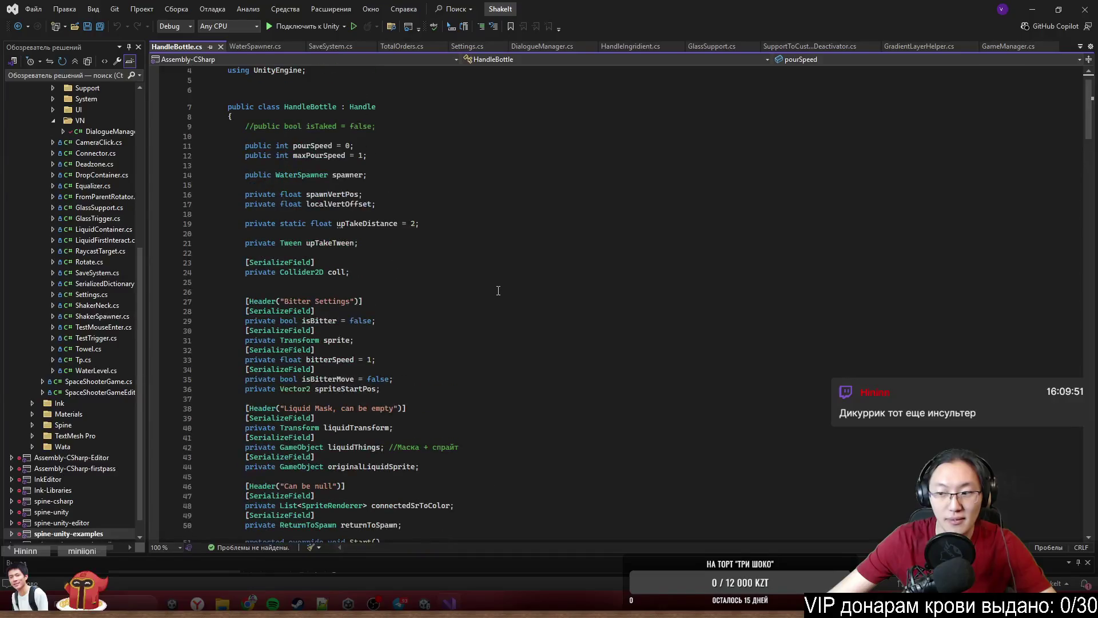
{"action": "scroll", "coordinate": [498, 290], "scroll_direction": "down", "scroll_amount": 20}
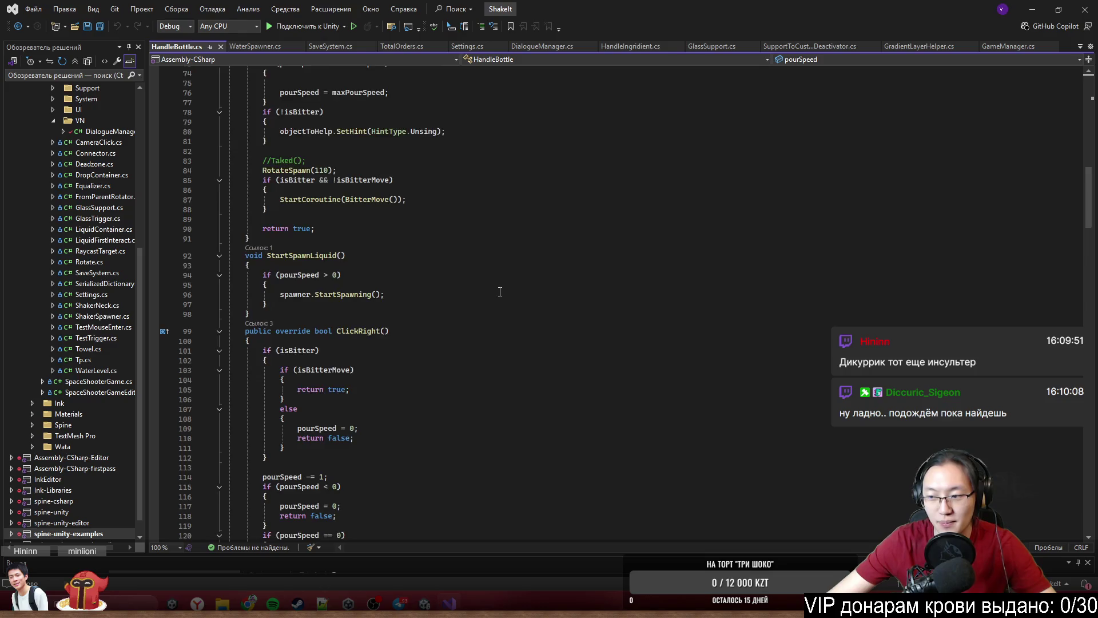
{"action": "scroll", "coordinate": [500, 292], "scroll_direction": "down", "scroll_amount": 8}
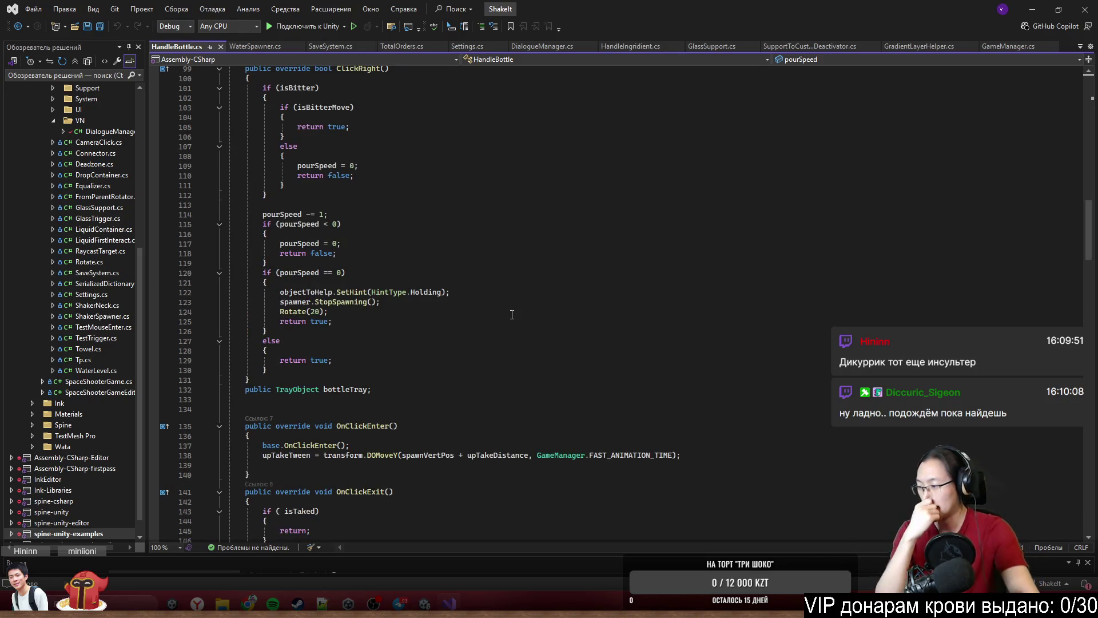
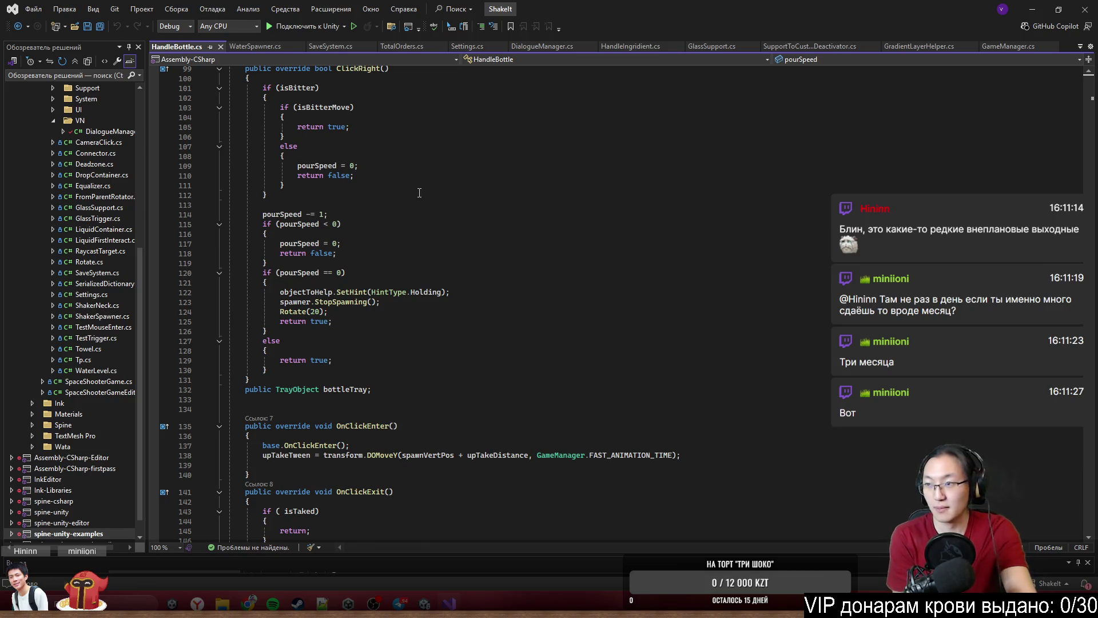
Step: Scroll through the current script around blank line 113
{"action": "scroll", "coordinate": [514, 224], "scroll_direction": "up", "scroll_amount": 5}
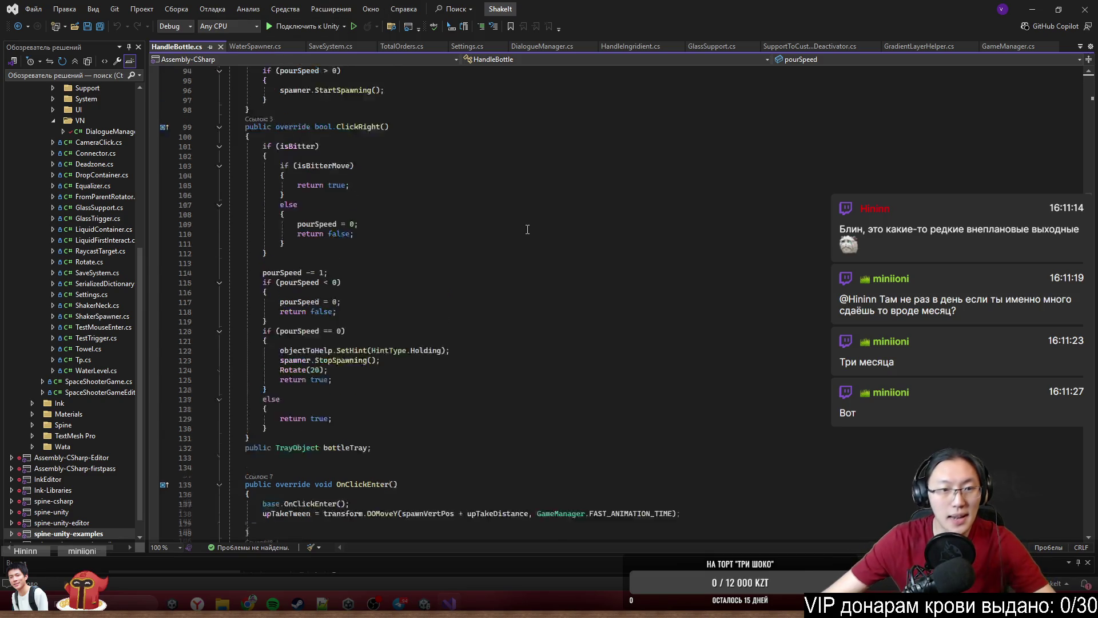
{"action": "left_click", "coordinate": [572, 348]}
{"action": "scroll", "coordinate": [572, 348], "scroll_direction": "up", "scroll_amount": 2}
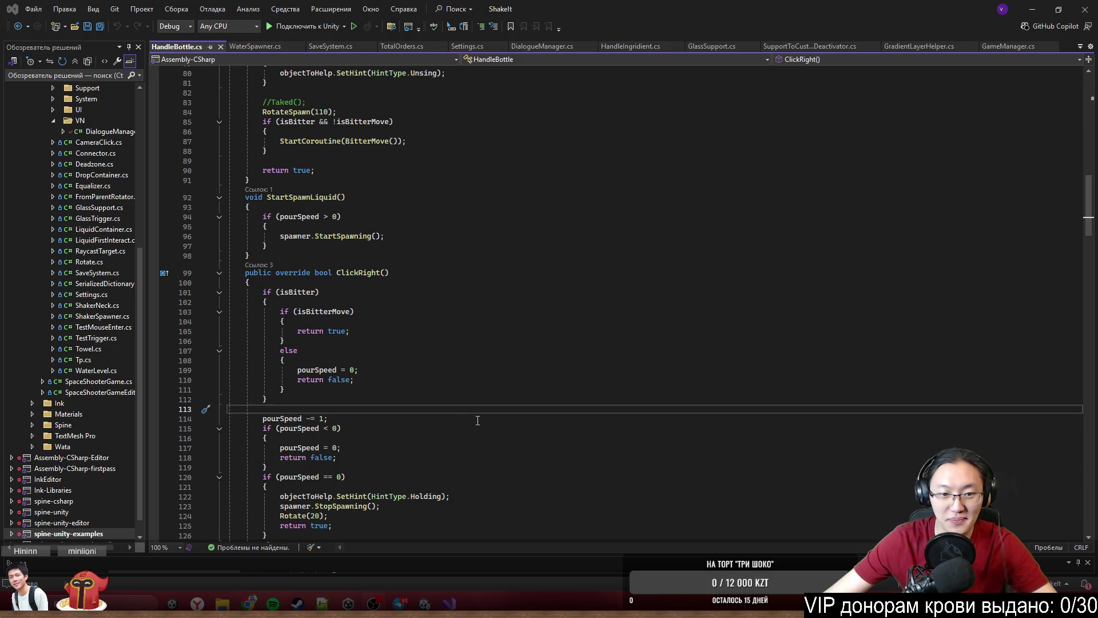
{"action": "scroll", "coordinate": [486, 417], "scroll_direction": "up", "scroll_amount": 15}
{"action": "scroll", "coordinate": [489, 419], "scroll_direction": "down", "scroll_amount": 16}
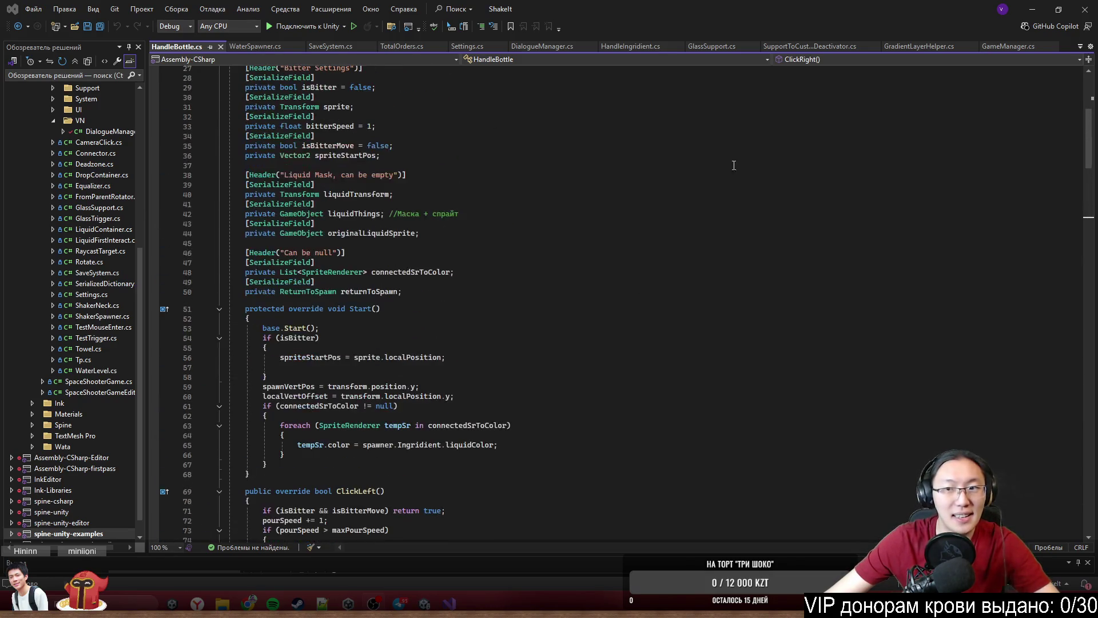
{"action": "scroll", "coordinate": [452, 383], "scroll_direction": "down", "scroll_amount": 20}
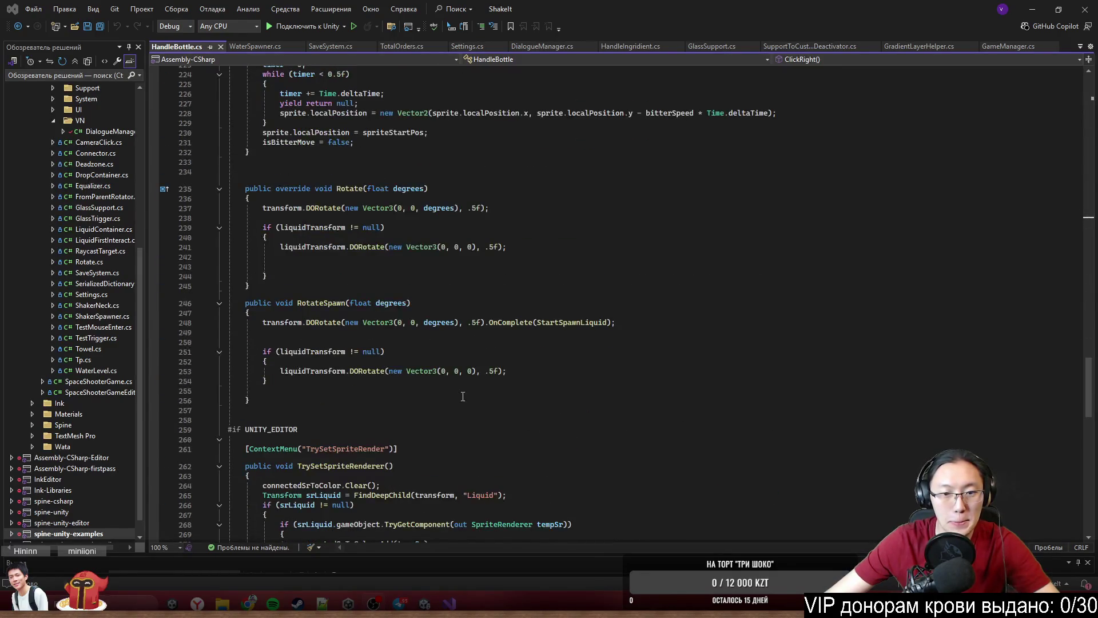
{"action": "scroll", "coordinate": [463, 396], "scroll_direction": "down", "scroll_amount": 5}
{"action": "scroll", "coordinate": [462, 396], "scroll_direction": "down", "scroll_amount": 14}
{"action": "scroll", "coordinate": [465, 405], "scroll_direction": "up", "scroll_amount": 20}
{"action": "scroll", "coordinate": [465, 406], "scroll_direction": "up", "scroll_amount": 20}
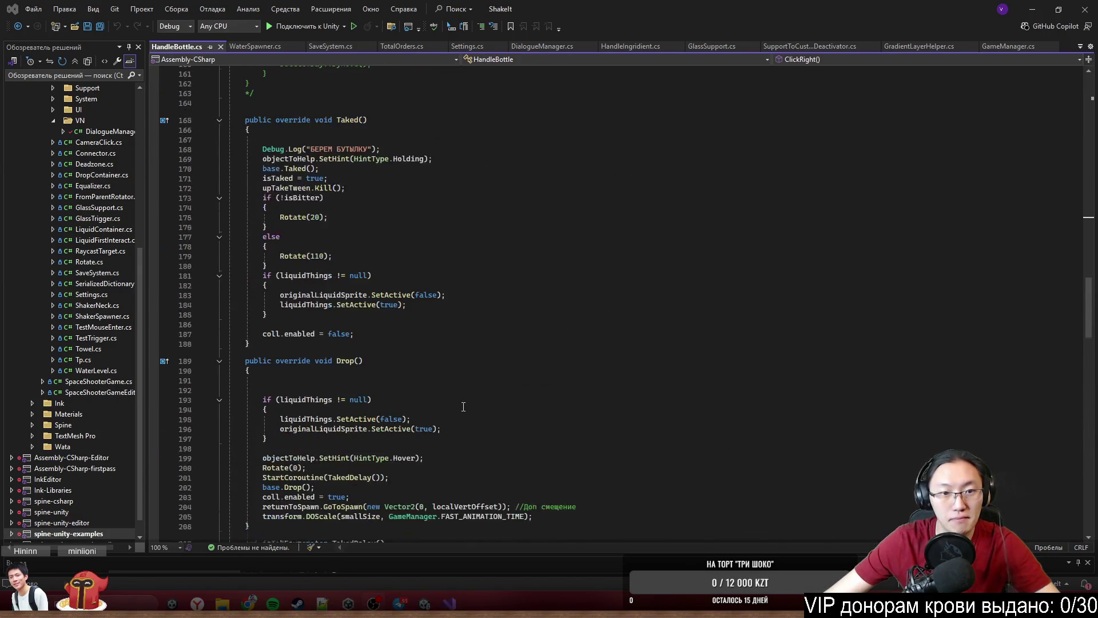
{"action": "scroll", "coordinate": [463, 406], "scroll_direction": "up", "scroll_amount": 14}
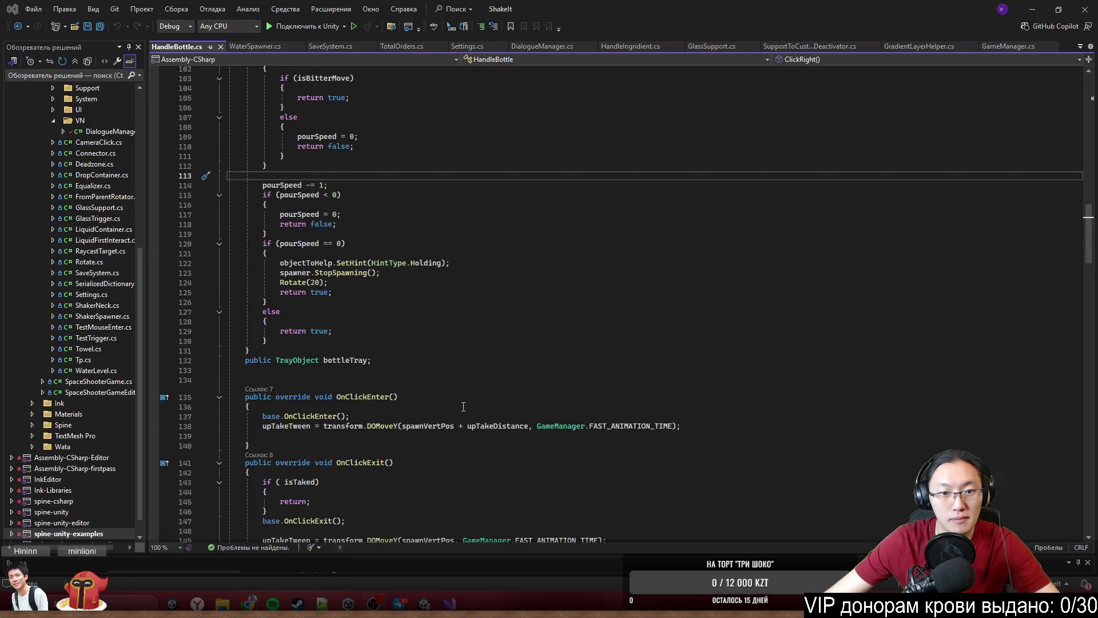
{"action": "scroll", "coordinate": [463, 406], "scroll_direction": "up", "scroll_amount": 4}
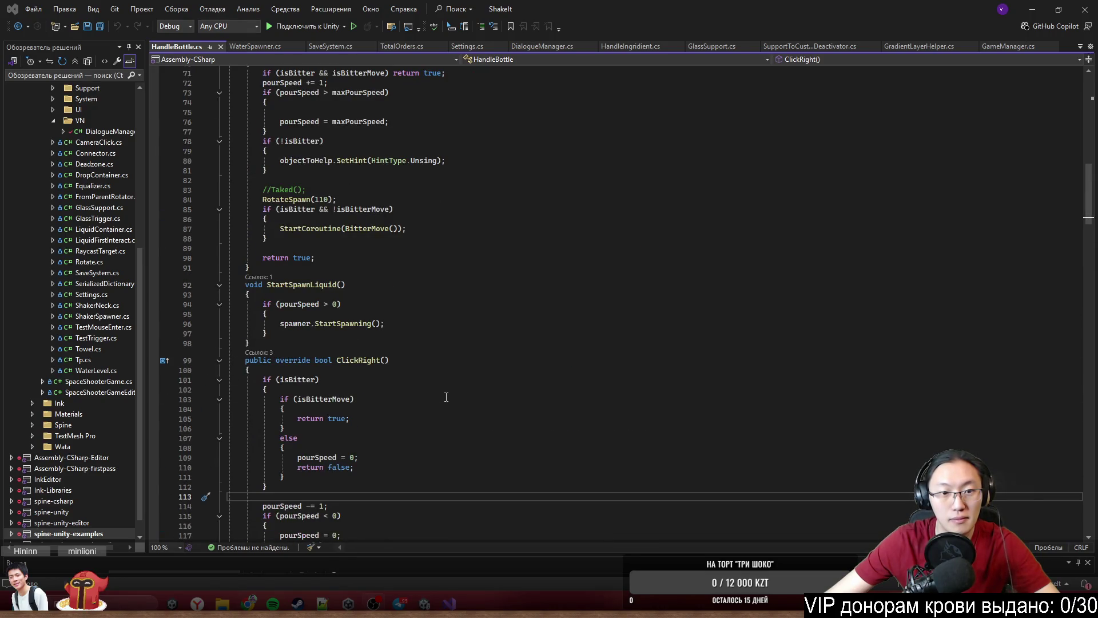
Step: Switch to WaterSpawner.cs and inspect SpawnDrop's drop-creation lines and its isBitter block
{"action": "left_click", "coordinate": [266, 48]}
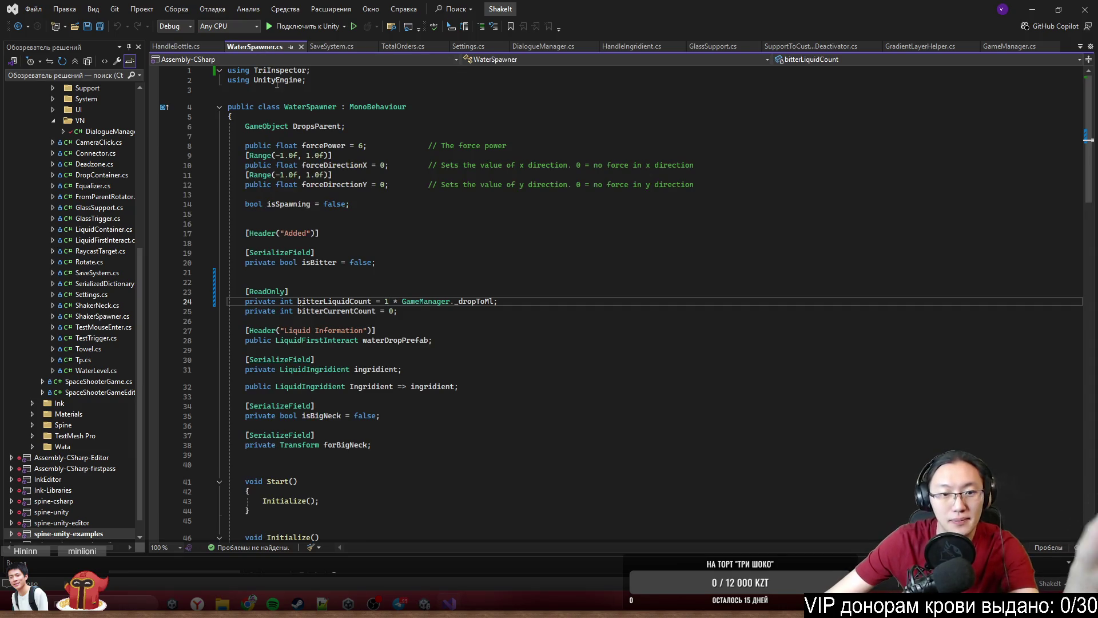
{"action": "scroll", "coordinate": [277, 84], "scroll_direction": "down", "scroll_amount": 14}
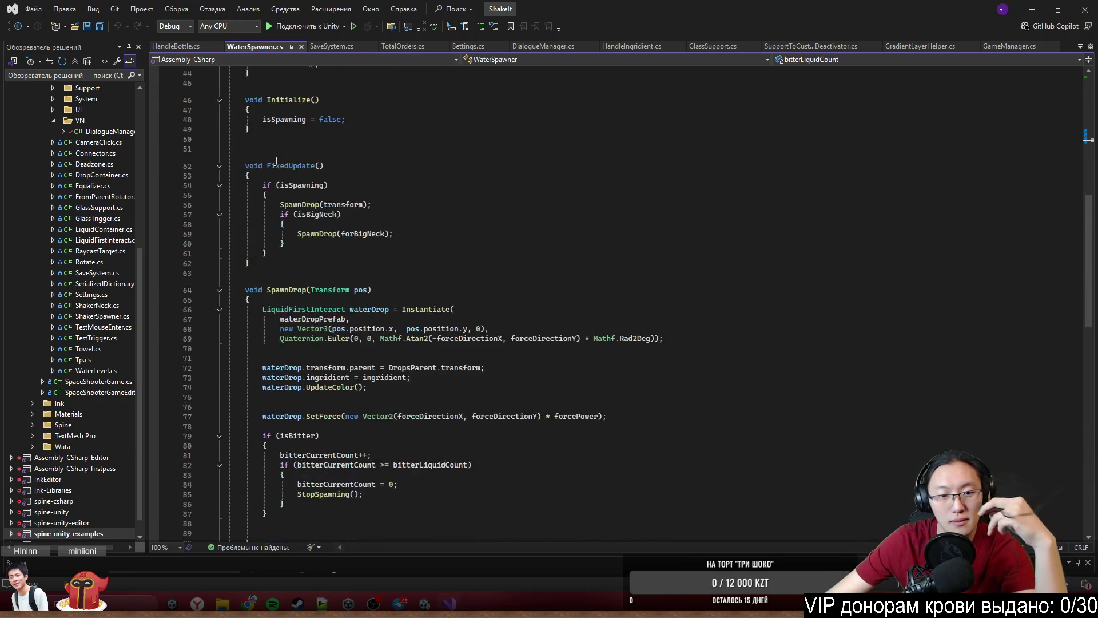
{"action": "scroll", "coordinate": [277, 161], "scroll_direction": "down", "scroll_amount": 3}
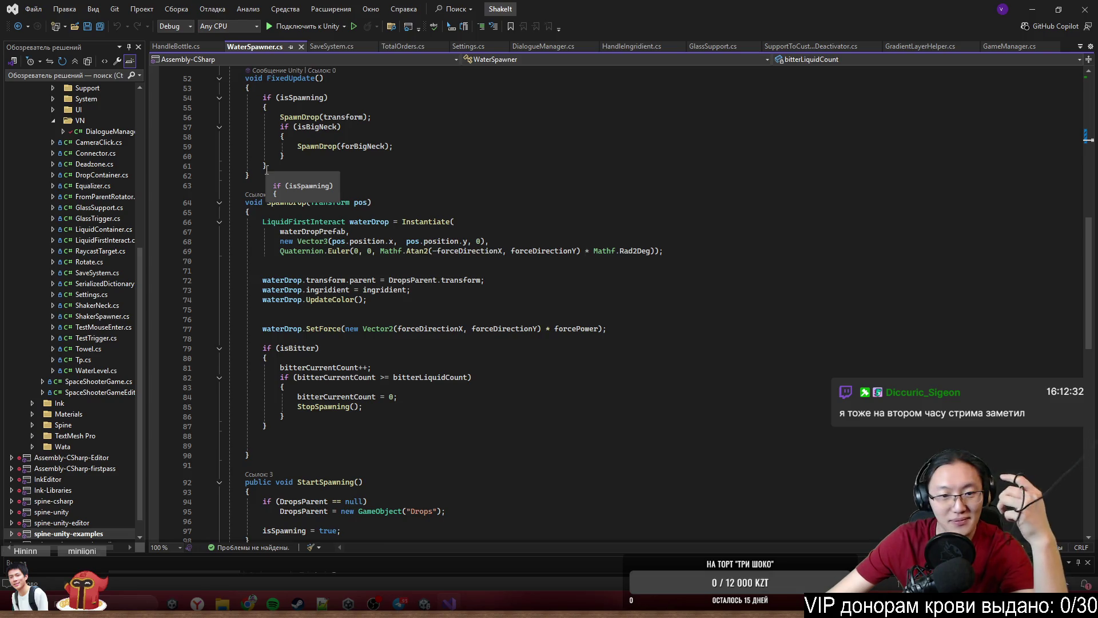
{"action": "left_click", "coordinate": [471, 270]}
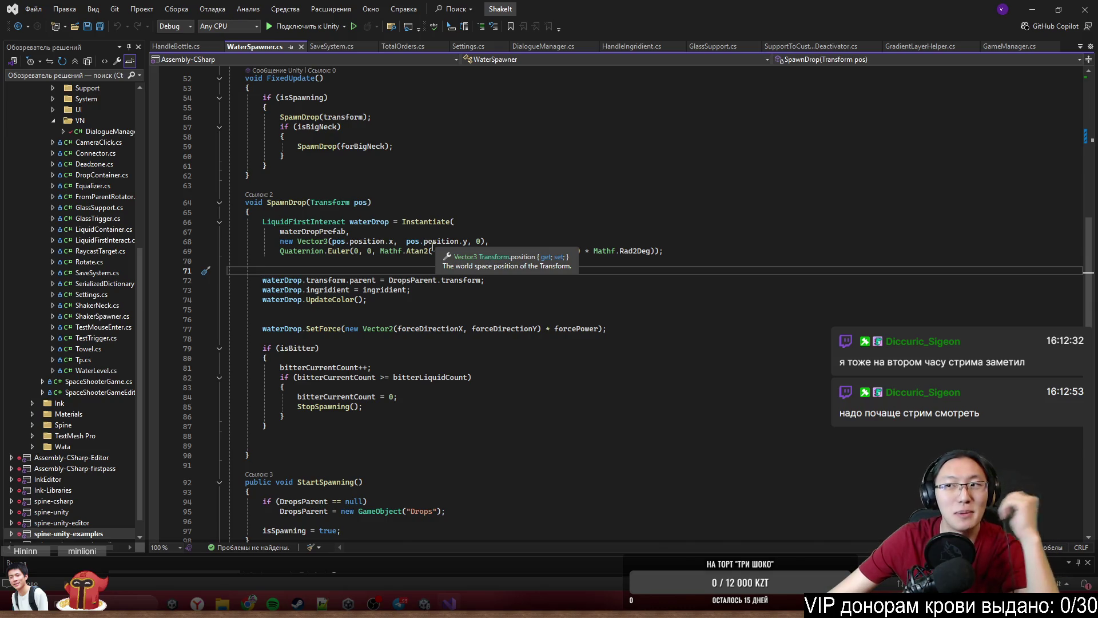
{"action": "left_click_drag", "start_coordinate": [264, 234], "coordinate": [263, 312]}
{"action": "left_click", "coordinate": [512, 360]}
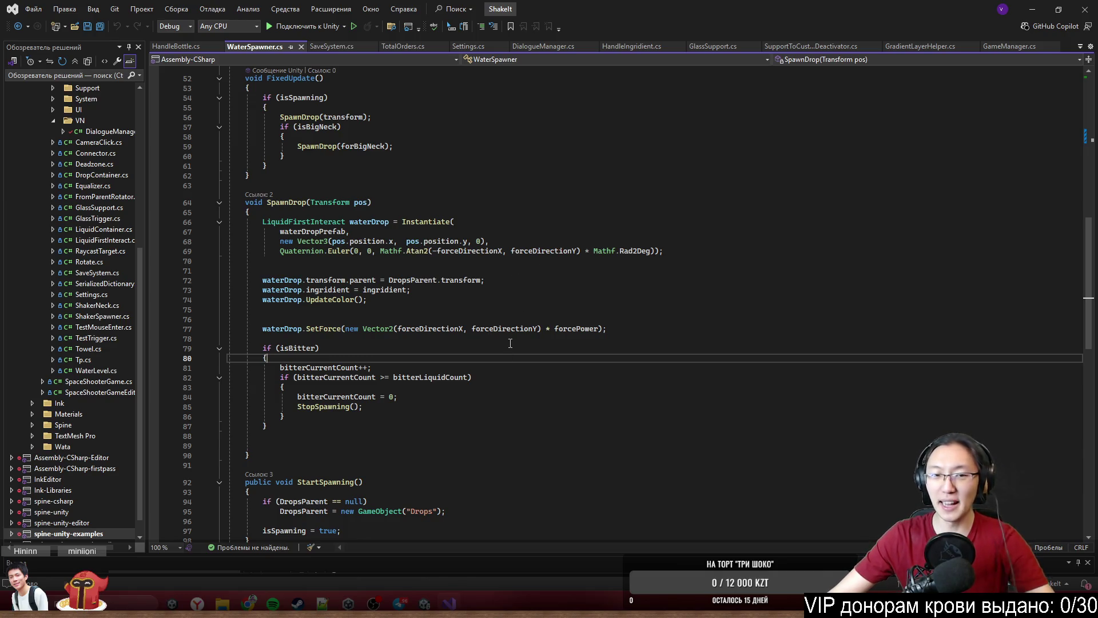
Step: Change the bitterLiquidCount multiplier on line 24 to 3 and save WaterSpawner.cs
{"action": "scroll", "coordinate": [510, 343], "scroll_direction": "up", "scroll_amount": 15}
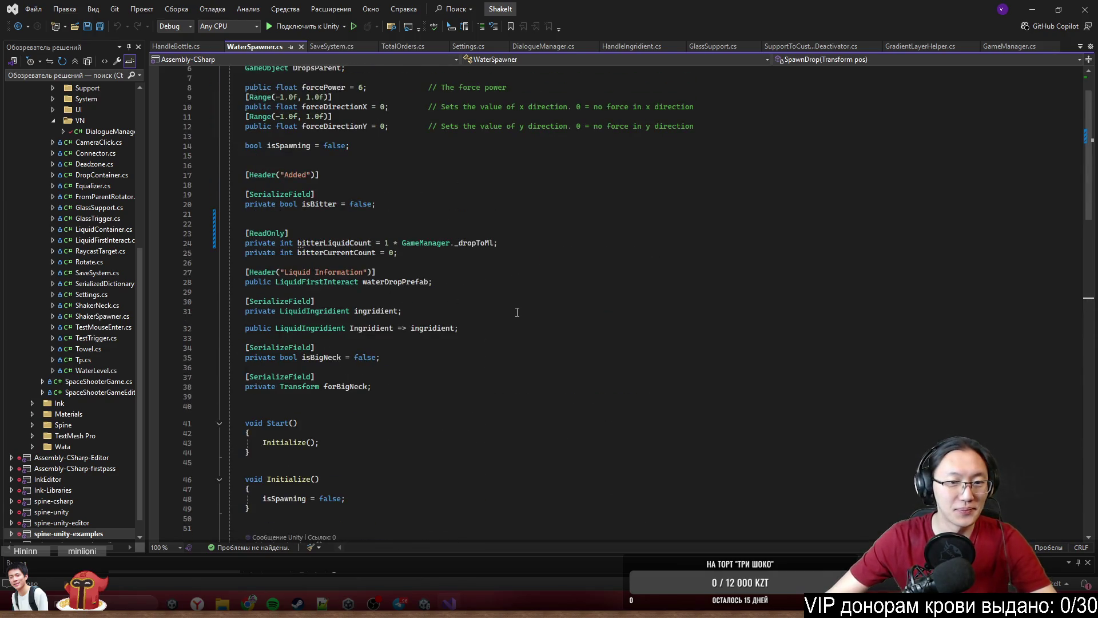
{"action": "scroll", "coordinate": [468, 327], "scroll_direction": "down", "scroll_amount": 4}
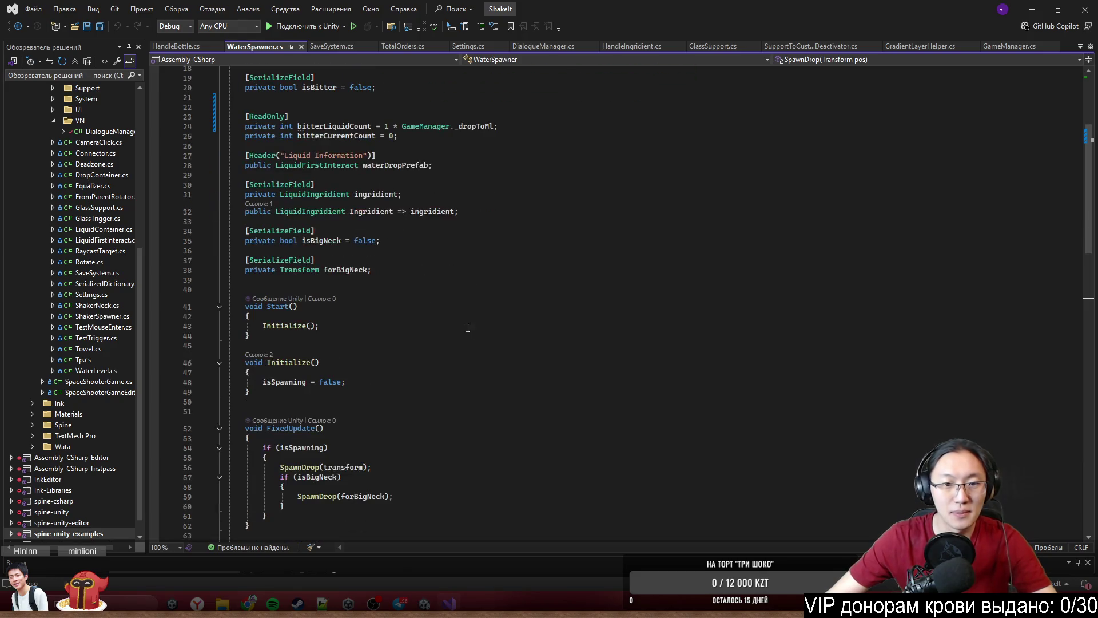
{"action": "left_click", "coordinate": [389, 127]}
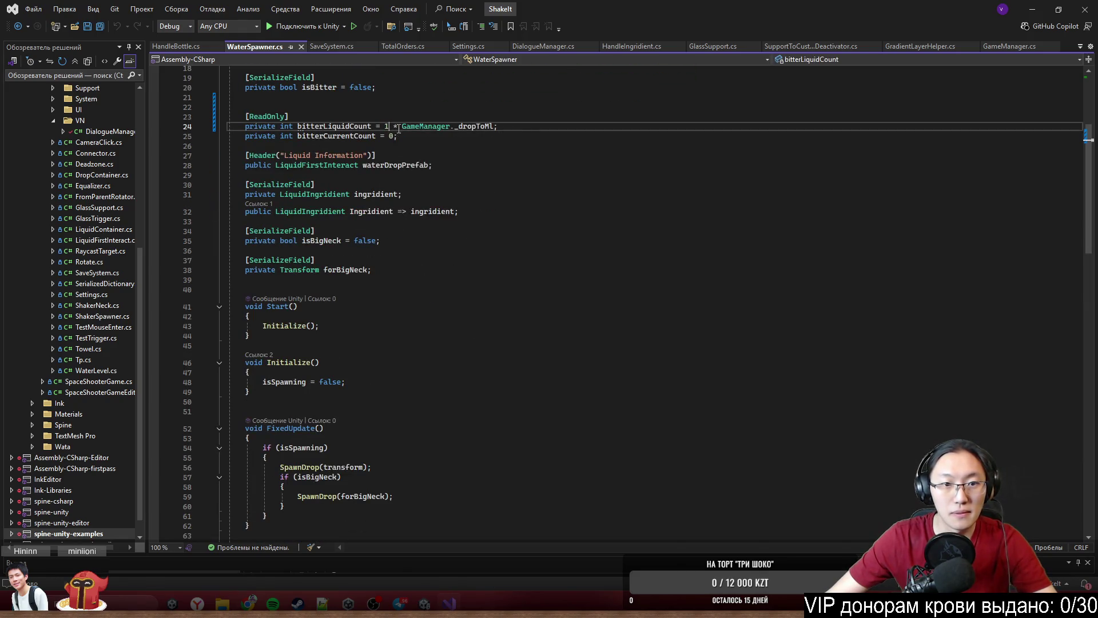
{"action": "mouse_move", "coordinate": [320, 127]}
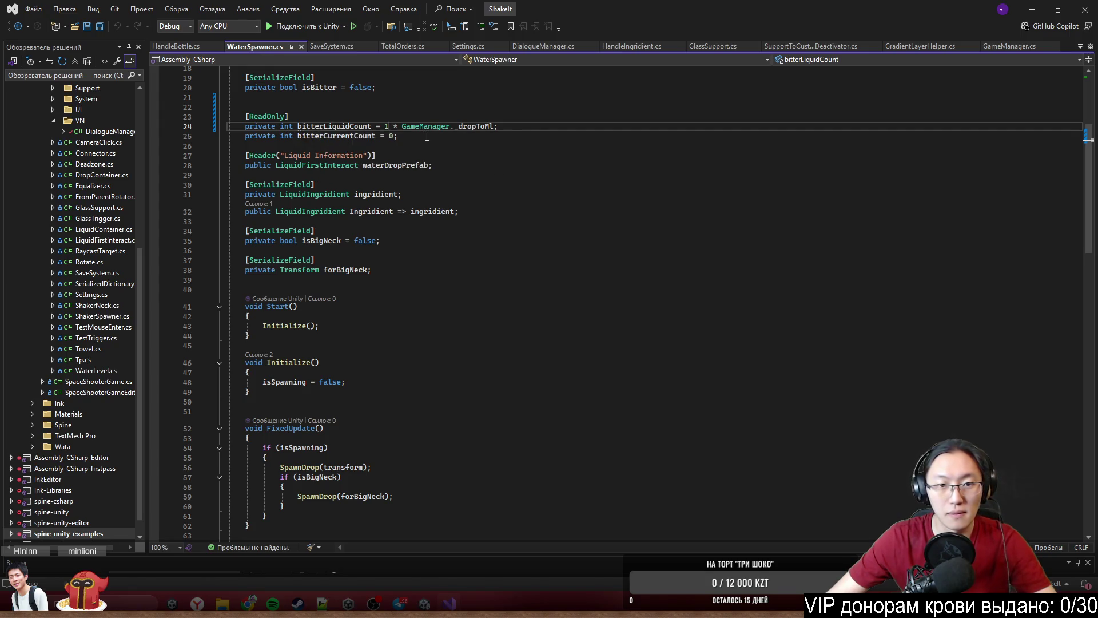
{"action": "double_click", "coordinate": [387, 126]}
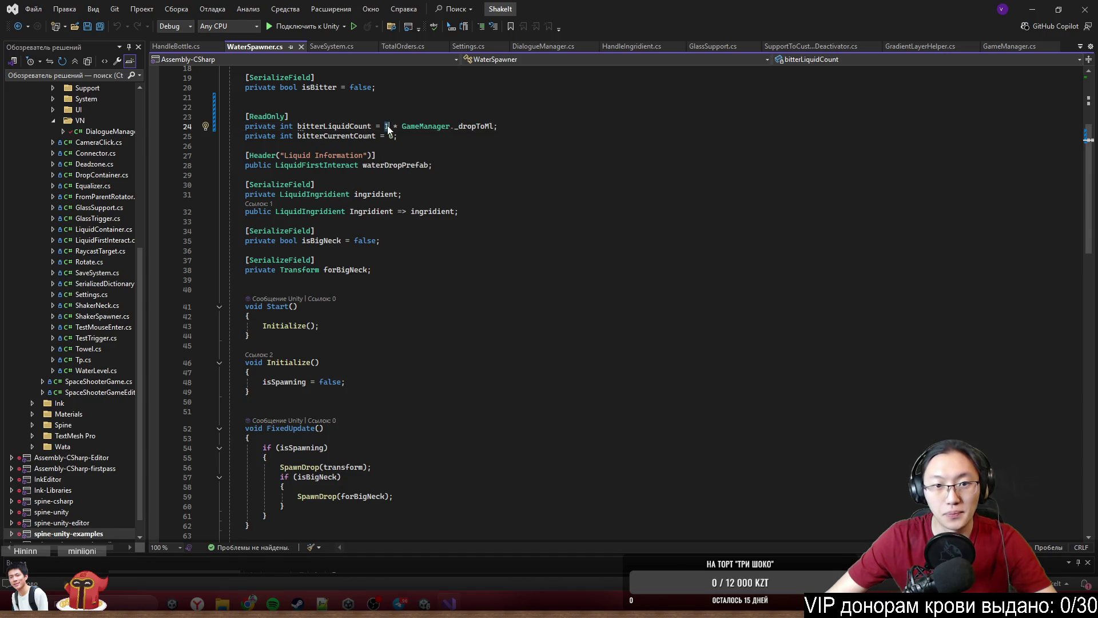
{"action": "type", "text": "3"}
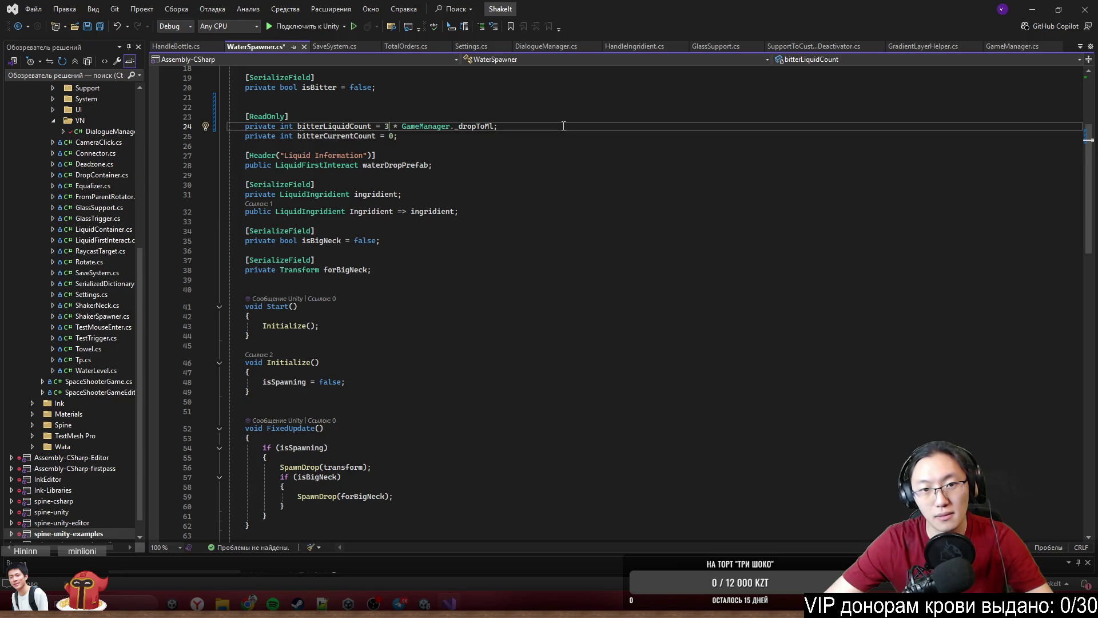
{"action": "key", "text": "ctrl+s"}
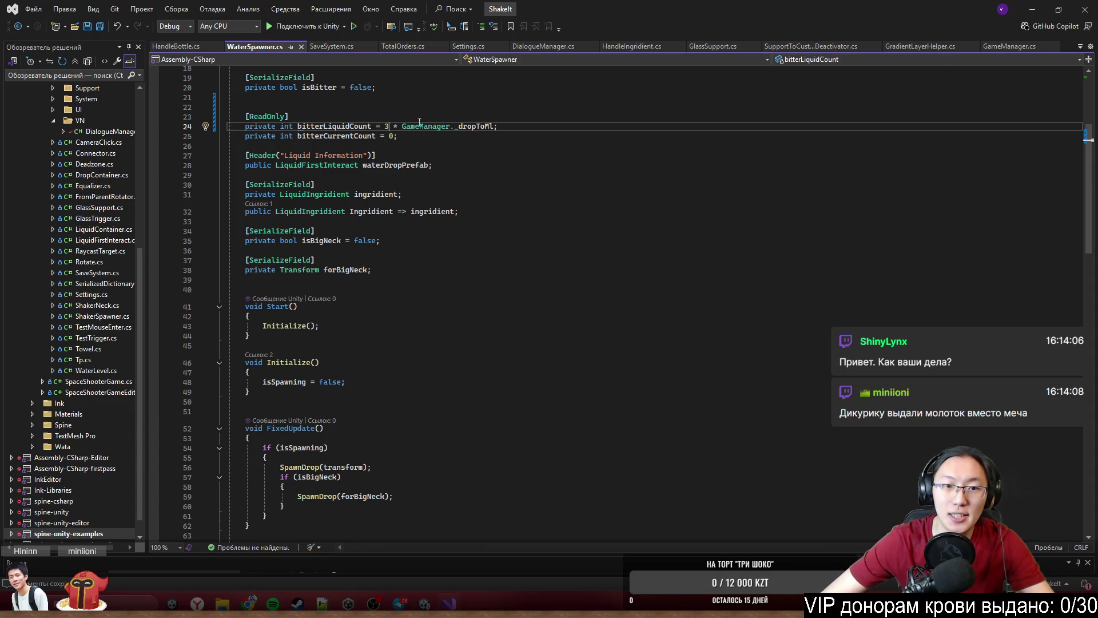
Step: Change the bitterLiquidCount multiplier to 2
{"action": "left_click", "coordinate": [655, 165]}
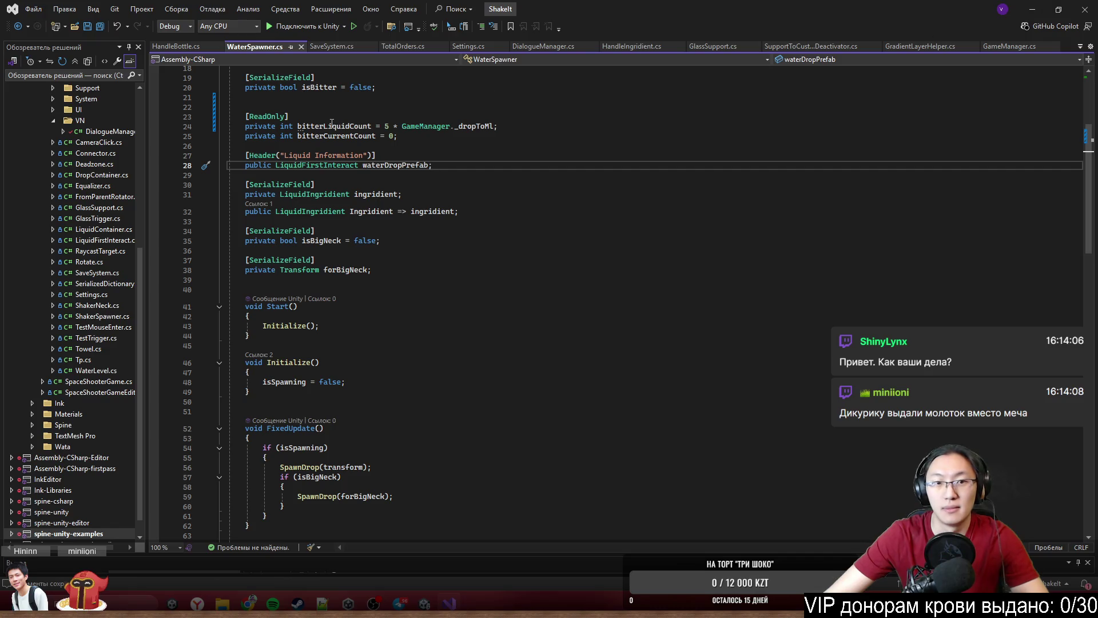
{"action": "double_click", "coordinate": [387, 126]}
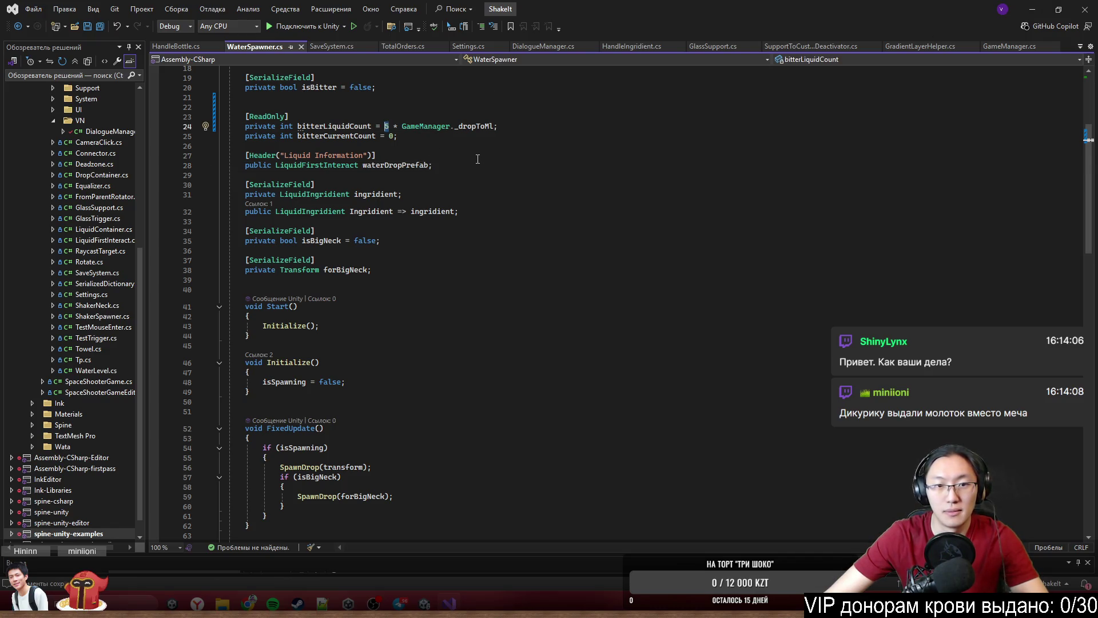
{"action": "type", "text": "2"}
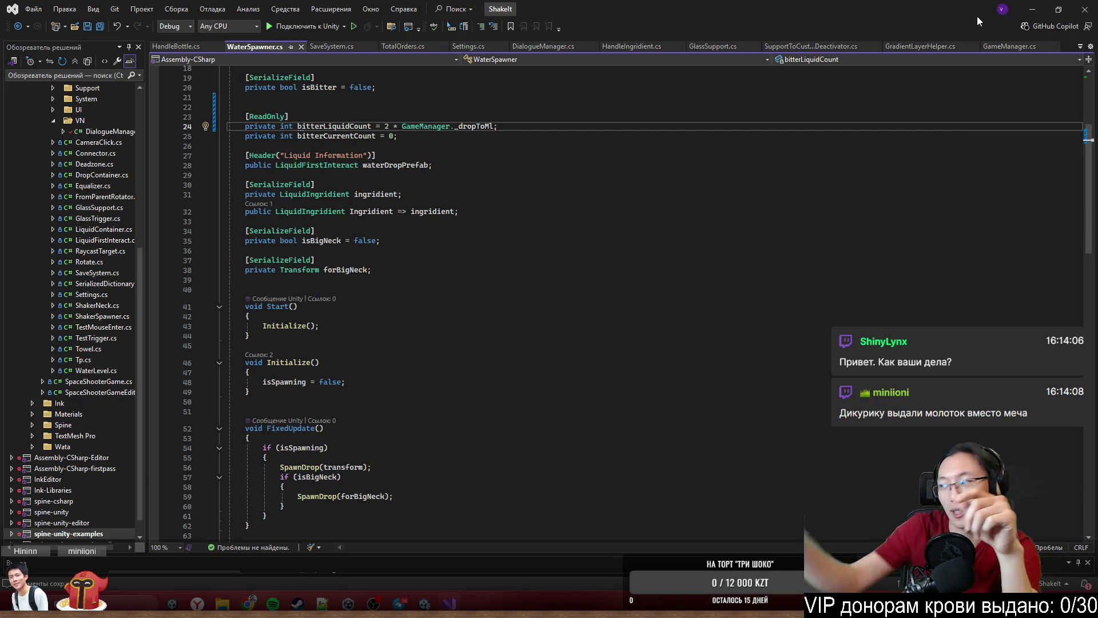
Step: Minimize Visual Studio and start the game in Unity's Play mode
{"action": "left_click", "coordinate": [1023, 16]}
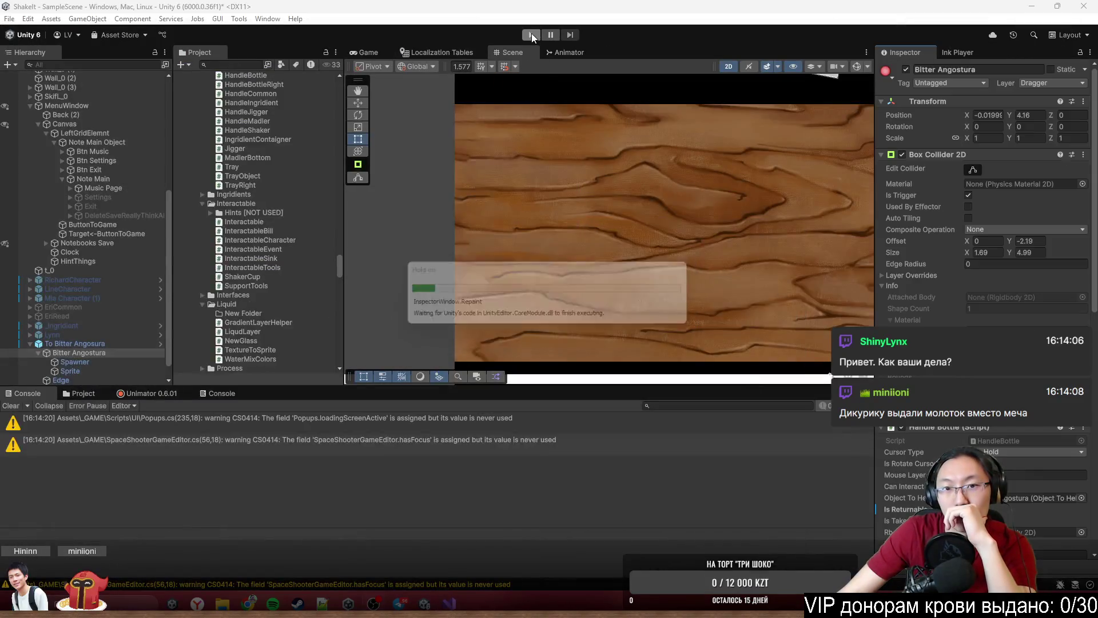
{"action": "left_click", "coordinate": [531, 34]}
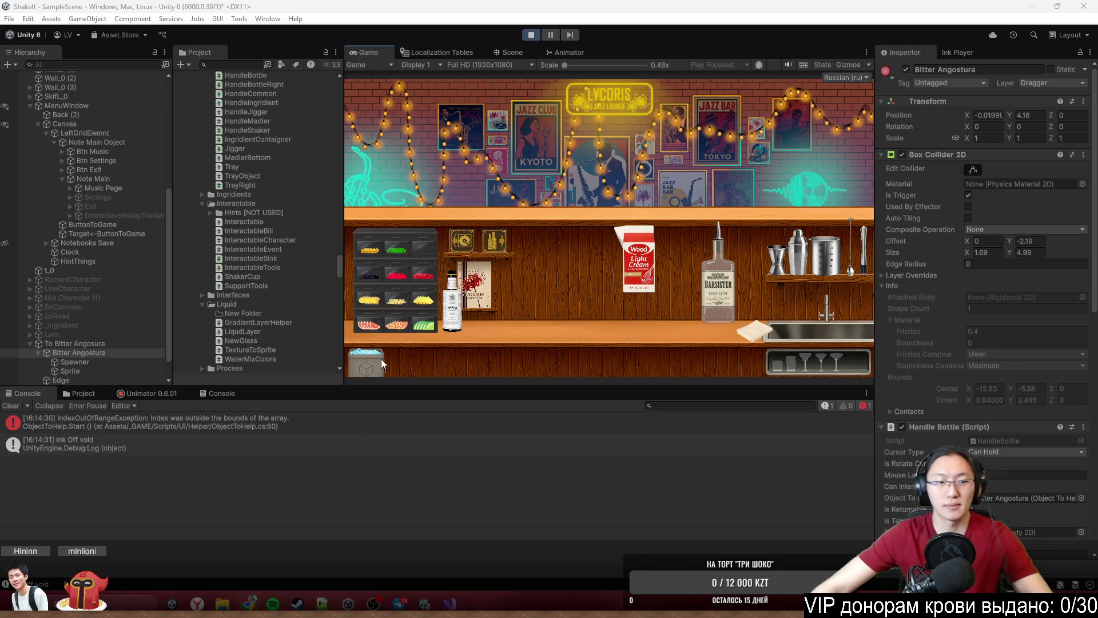
Step: Maximize the Game view, set the jigger on the counter, pour Angostura twice, then stop playing
{"action": "key", "text": "shift+space"}
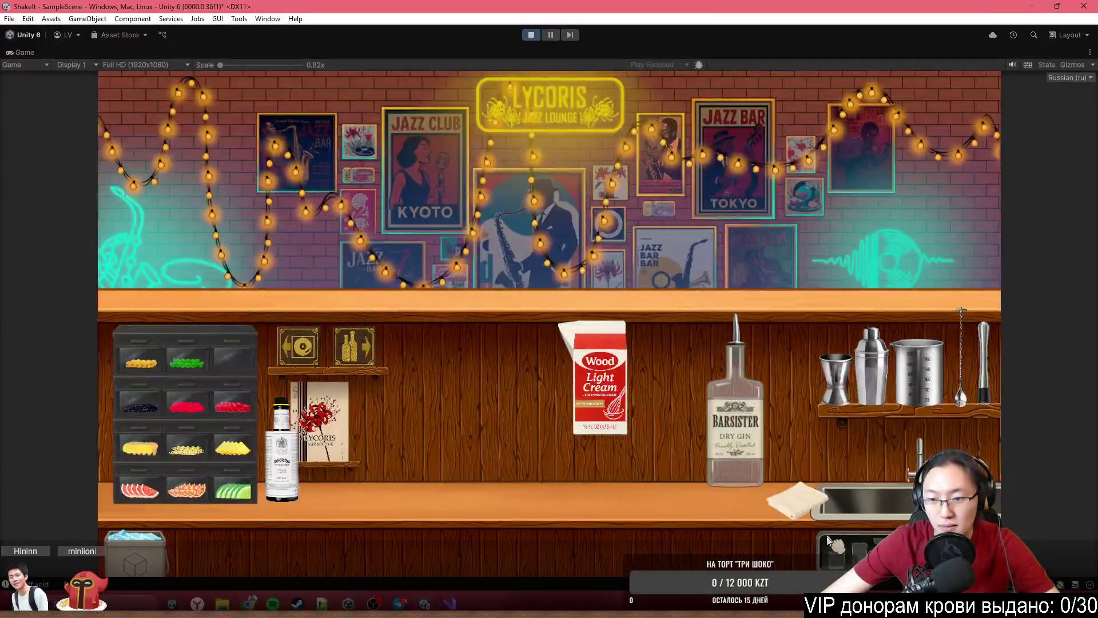
{"action": "mouse_move", "coordinate": [839, 386]}
{"action": "left_mouse_down"}
{"action": "mouse_move", "coordinate": [520, 395]}
{"action": "mouse_move", "coordinate": [429, 452]}
{"action": "left_mouse_up"}
{"action": "mouse_move", "coordinate": [280, 458]}
{"action": "left_mouse_down"}
{"action": "mouse_move", "coordinate": [447, 395]}
{"action": "mouse_move", "coordinate": [464, 363]}
{"action": "mouse_move", "coordinate": [437, 321]}
{"action": "mouse_move", "coordinate": [461, 319]}
{"action": "left_mouse_up"}
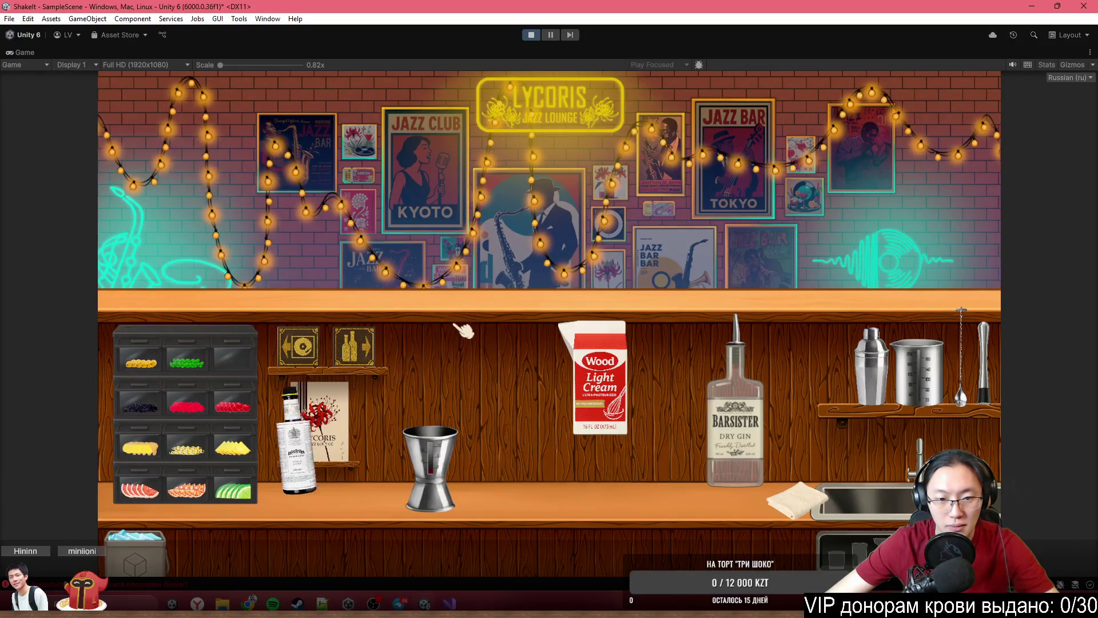
{"action": "mouse_move", "coordinate": [300, 437]}
{"action": "left_mouse_down"}
{"action": "mouse_move", "coordinate": [552, 367]}
{"action": "mouse_move", "coordinate": [514, 252]}
{"action": "mouse_move", "coordinate": [525, 247]}
{"action": "mouse_move", "coordinate": [466, 255]}
{"action": "mouse_move", "coordinate": [490, 172]}
{"action": "mouse_move", "coordinate": [449, 238]}
{"action": "mouse_move", "coordinate": [461, 387]}
{"action": "mouse_move", "coordinate": [475, 386]}
{"action": "mouse_move", "coordinate": [466, 370]}
{"action": "mouse_move", "coordinate": [441, 382]}
{"action": "mouse_move", "coordinate": [449, 263]}
{"action": "mouse_move", "coordinate": [441, 269]}
{"action": "left_mouse_up"}
{"action": "left_click", "coordinate": [531, 35]}
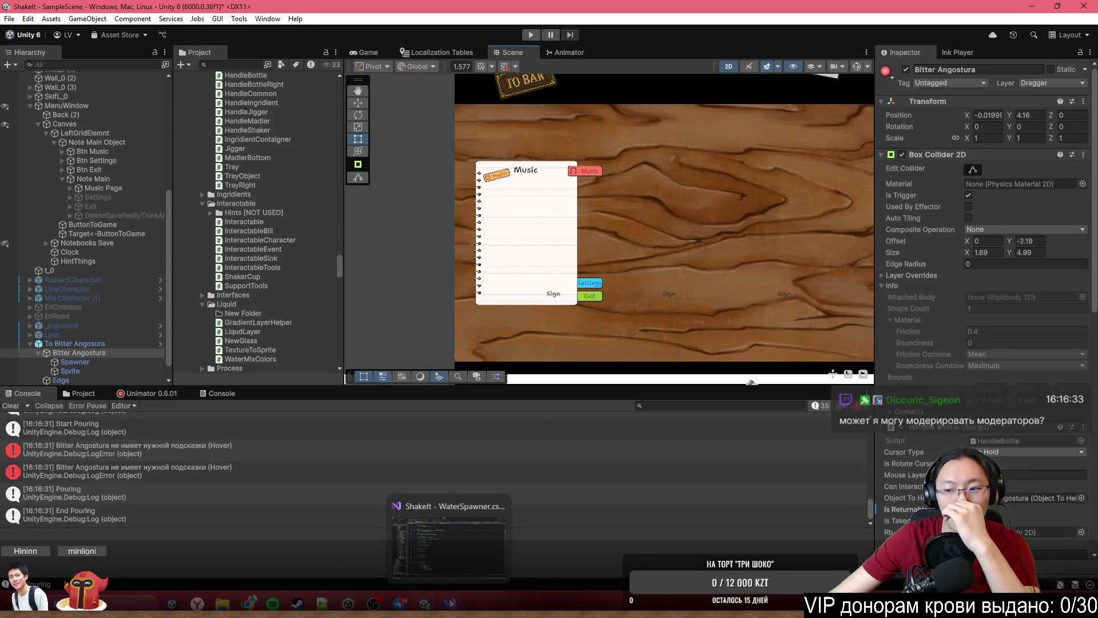
{"action": "scroll", "coordinate": [1004, 468], "scroll_direction": "down", "scroll_amount": 5}
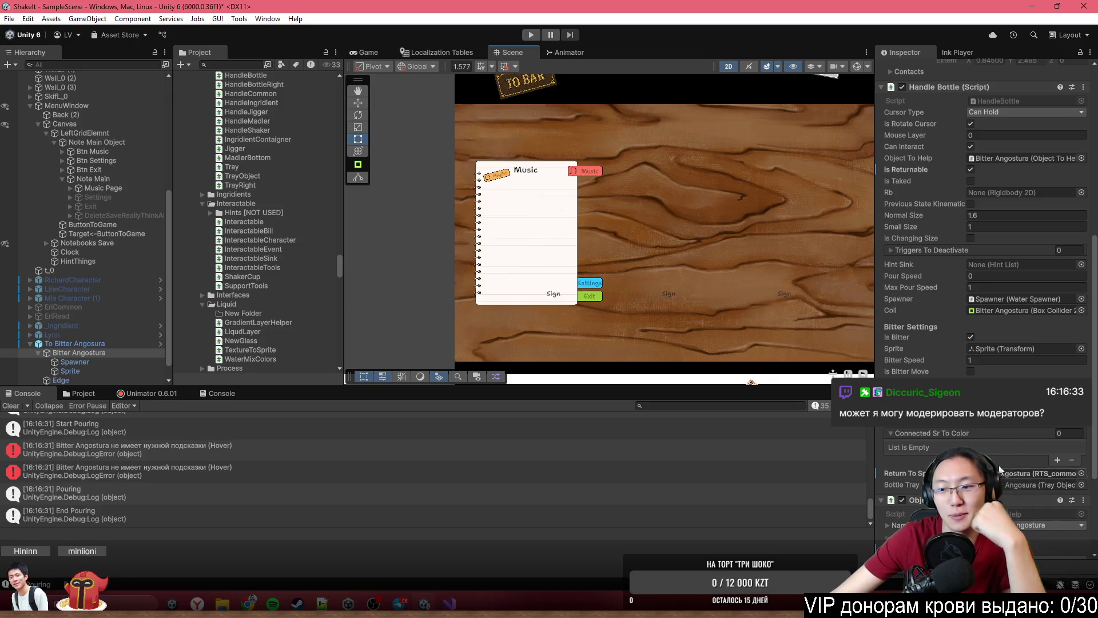
{"action": "scroll", "coordinate": [984, 309], "scroll_direction": "down", "scroll_amount": 1}
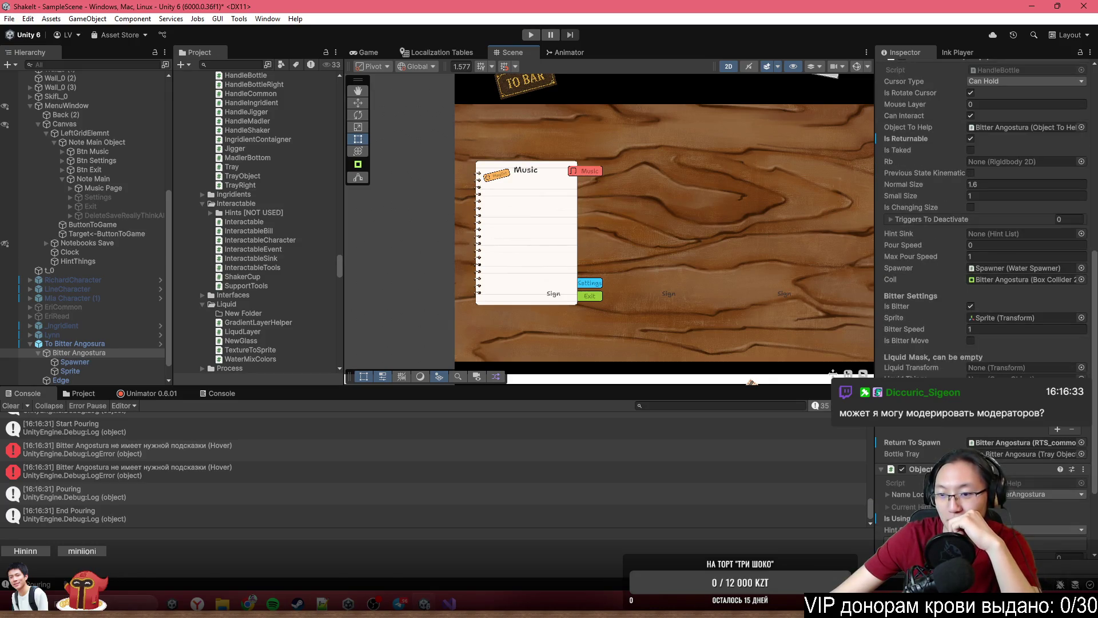
{"action": "scroll", "coordinate": [1018, 375], "scroll_direction": "down", "scroll_amount": 2}
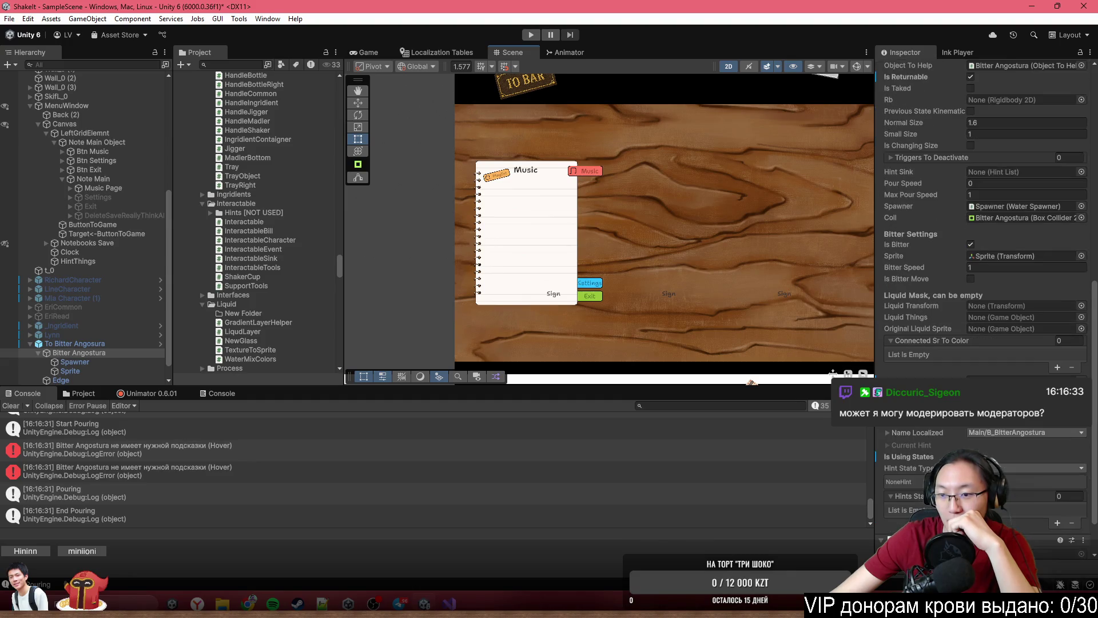
{"action": "scroll", "coordinate": [984, 275], "scroll_direction": "up", "scroll_amount": 1}
{"action": "scroll", "coordinate": [984, 281], "scroll_direction": "up", "scroll_amount": 2}
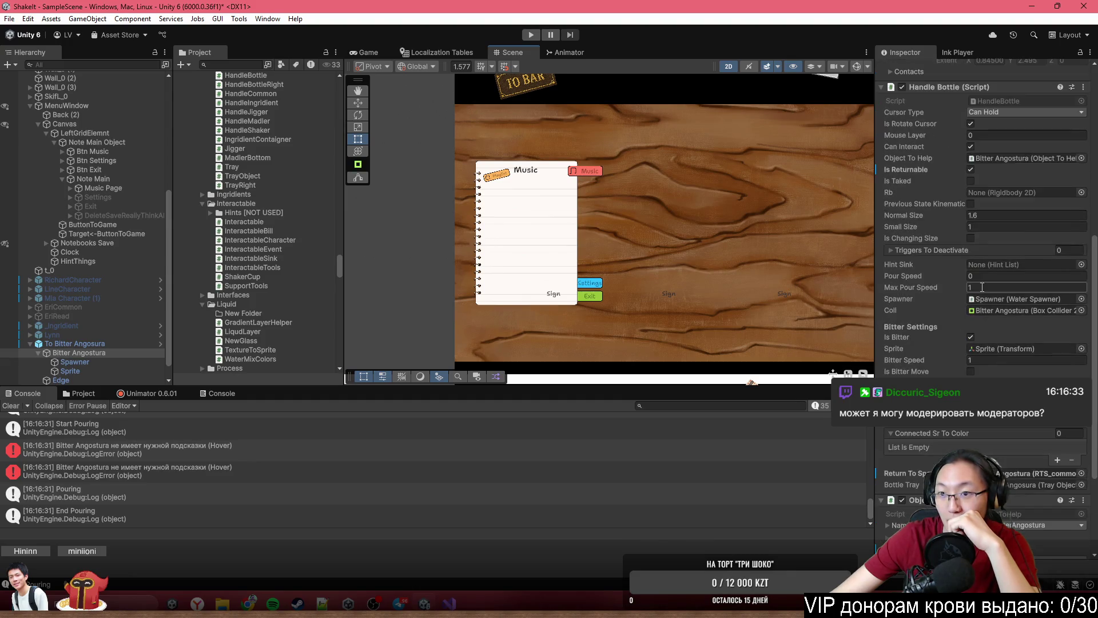
{"action": "left_click", "coordinate": [973, 215]}
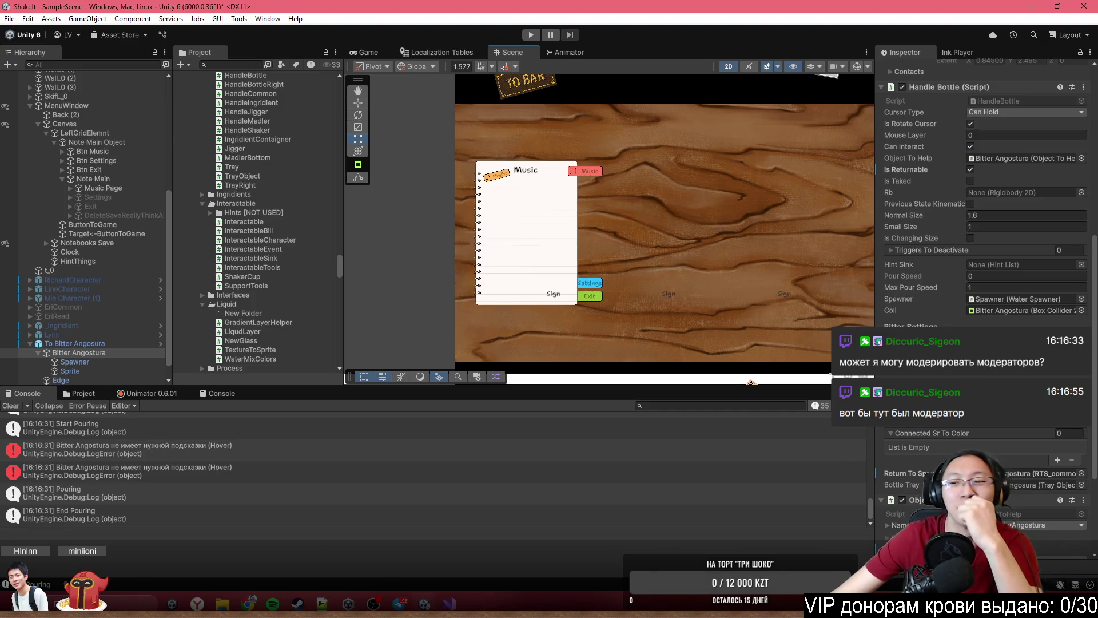
{"action": "scroll", "coordinate": [963, 301], "scroll_direction": "up", "scroll_amount": 2}
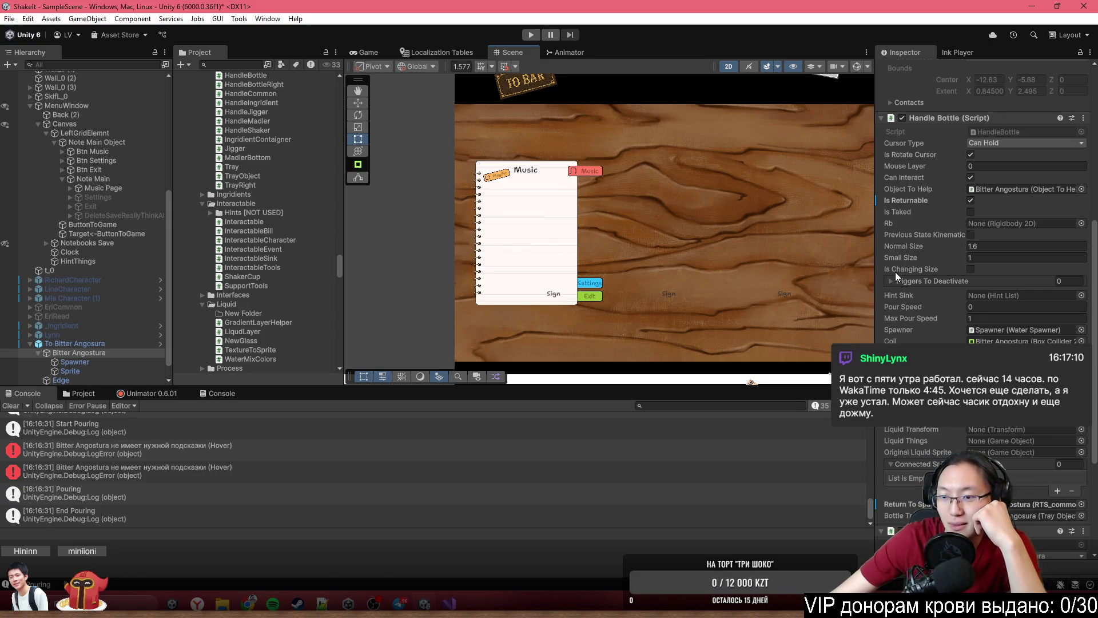
{"action": "scroll", "coordinate": [894, 272], "scroll_direction": "down", "scroll_amount": 1}
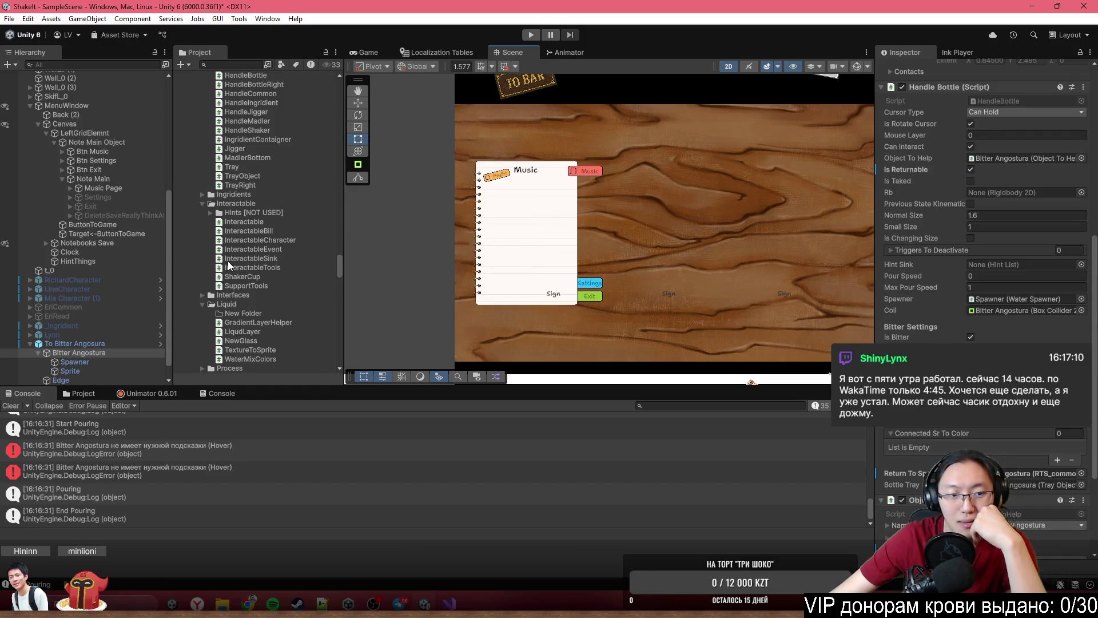
{"action": "left_click", "coordinate": [70, 363]}
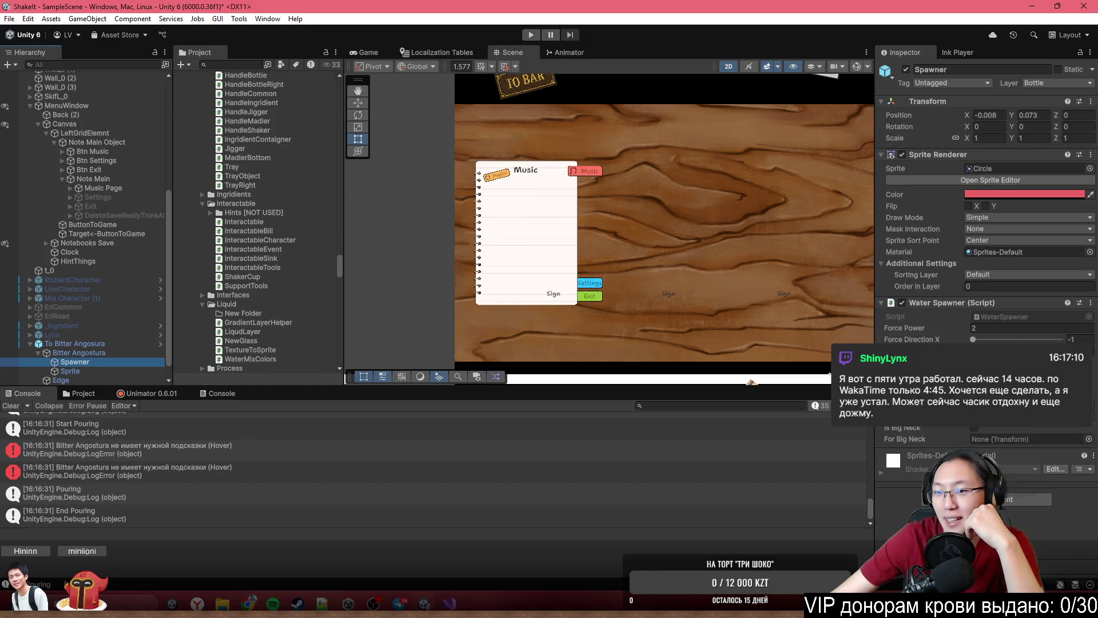
Step: Tick Is Big Neck on the Spawner, assign the Spawner itself as For Big Neck, and reframe the Scene view
{"action": "left_click", "coordinate": [973, 428]}
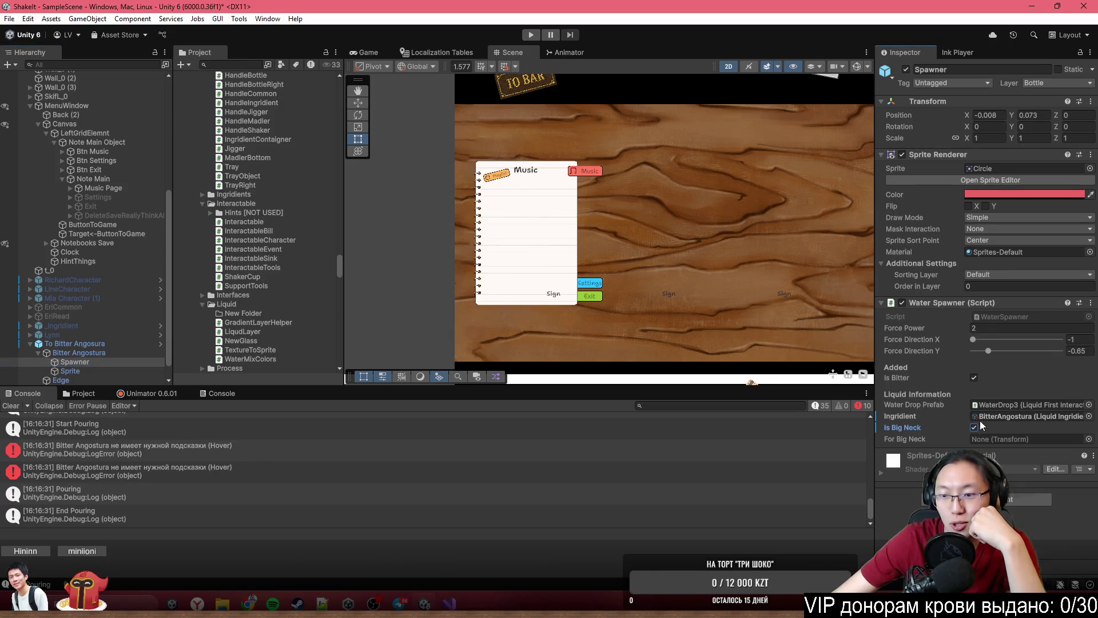
{"action": "left_click_drag", "start_coordinate": [71, 371], "coordinate": [1060, 444]}
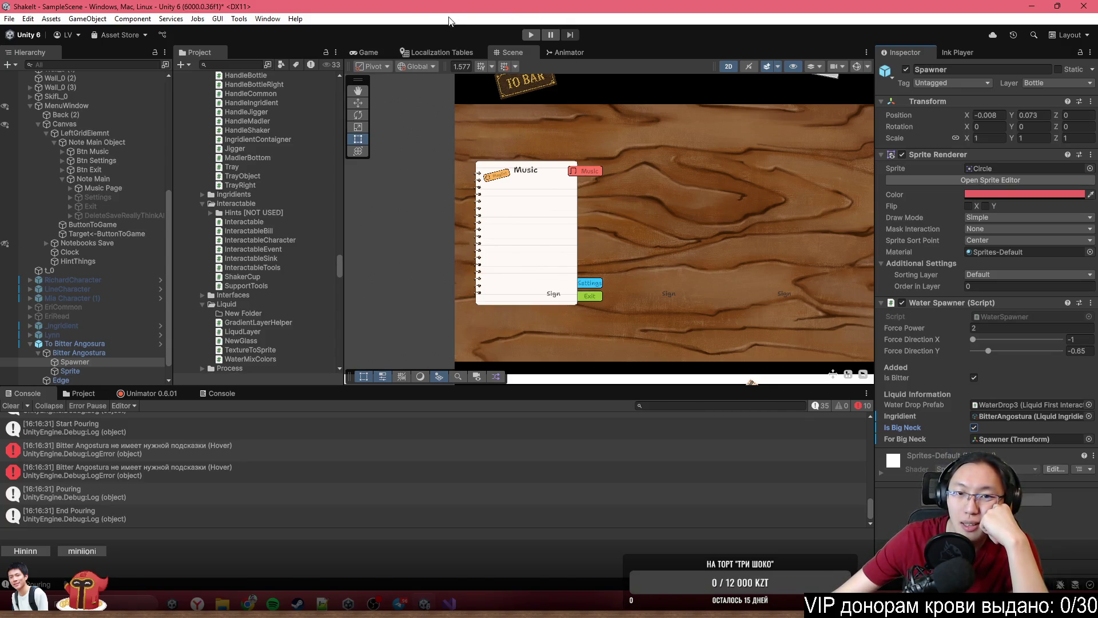
{"action": "scroll", "coordinate": [494, 139], "scroll_direction": "up", "scroll_amount": 1}
{"action": "scroll", "coordinate": [494, 139], "scroll_direction": "down", "scroll_amount": 3}
{"action": "scroll", "coordinate": [500, 166], "scroll_direction": "up", "scroll_amount": 3}
{"action": "left_click_drag", "start_coordinate": [500, 166], "coordinate": [480, 139]}
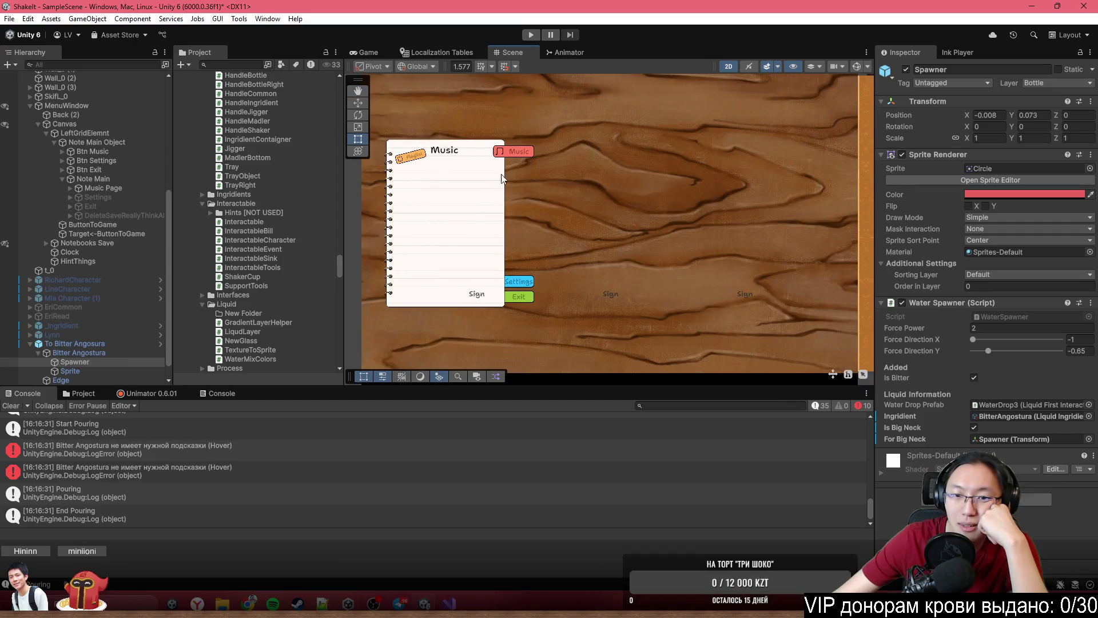
{"action": "mouse_move", "coordinate": [616, 226]}
{"action": "left_mouse_down"}
{"action": "mouse_move", "coordinate": [559, 225]}
{"action": "mouse_move", "coordinate": [601, 231]}
{"action": "left_mouse_up"}
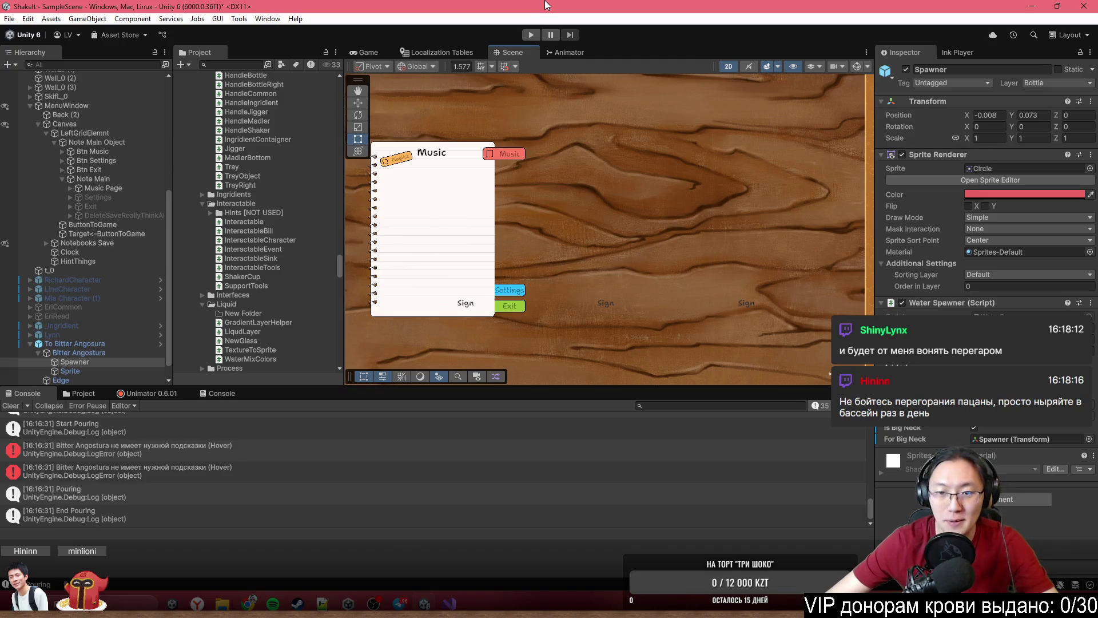
{"action": "scroll", "coordinate": [643, 157], "scroll_direction": "down", "scroll_amount": 2}
{"action": "left_click_drag", "start_coordinate": [643, 157], "coordinate": [604, 138]}
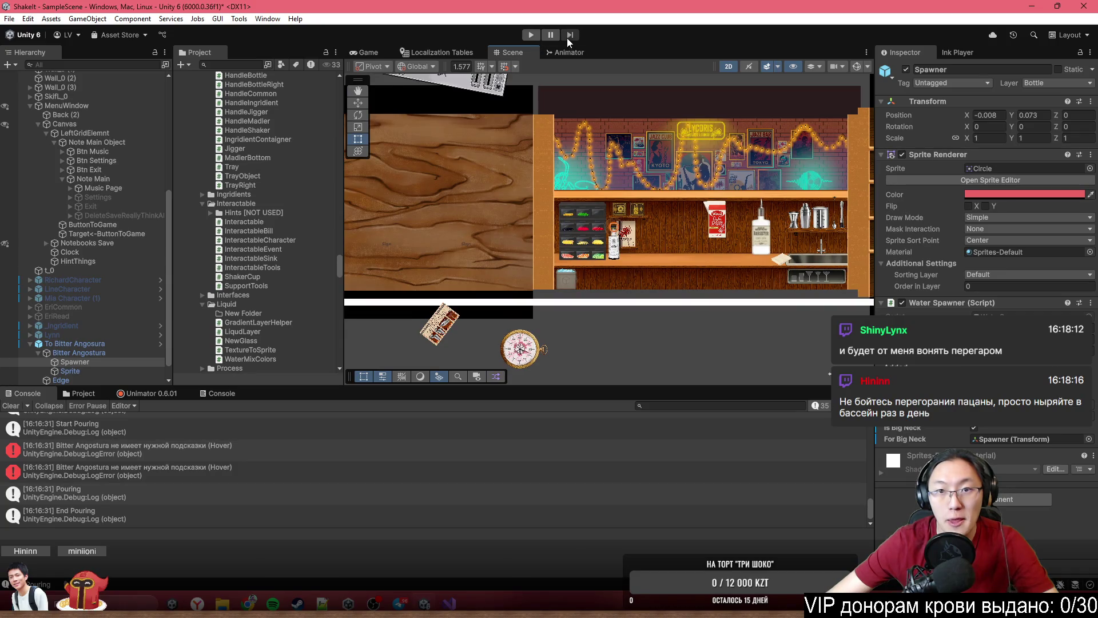
Step: Play with the Game view maximized, move the jigger to the counter, pour Angostura bitters, then stop
{"action": "left_click", "coordinate": [530, 35]}
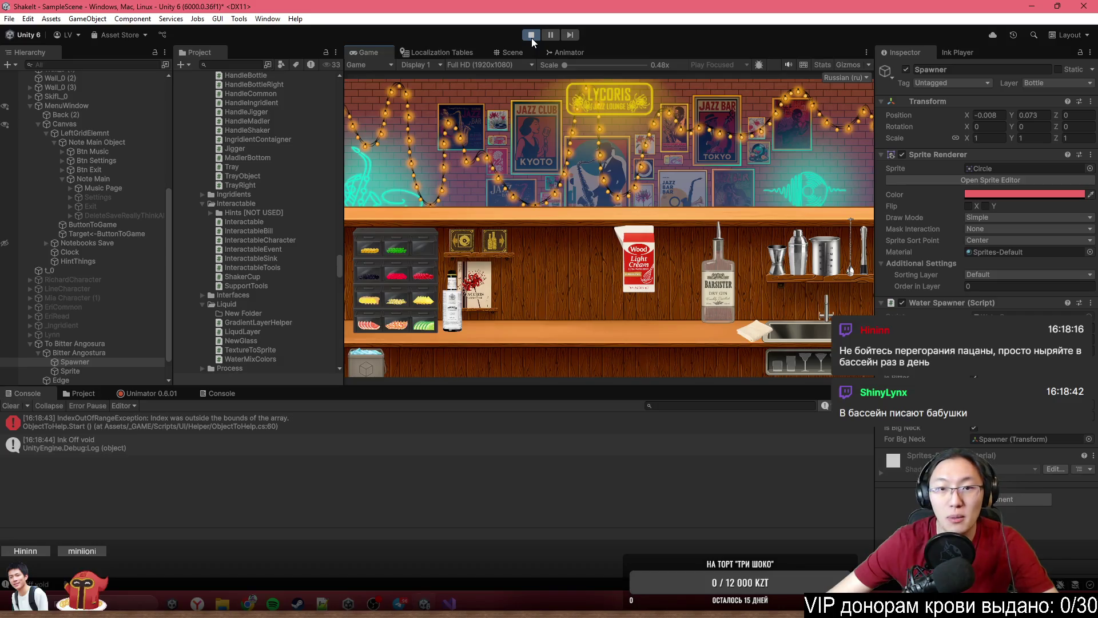
{"action": "double_click", "coordinate": [605, 56]}
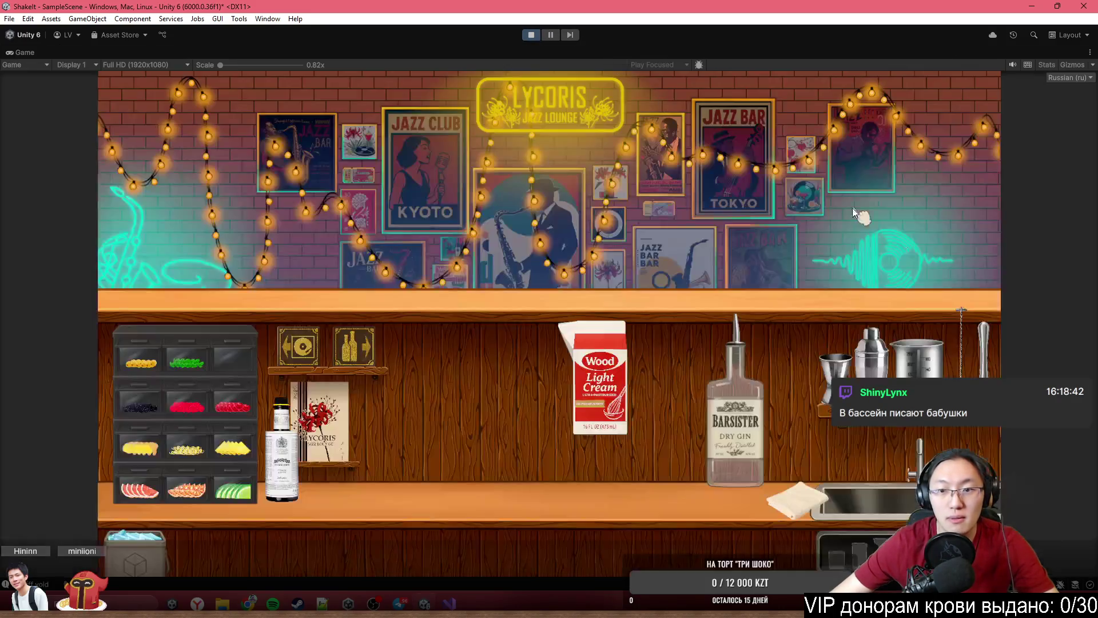
{"action": "mouse_move", "coordinate": [834, 366]}
{"action": "left_mouse_down"}
{"action": "mouse_move", "coordinate": [551, 372]}
{"action": "mouse_move", "coordinate": [431, 408]}
{"action": "left_mouse_up"}
{"action": "mouse_move", "coordinate": [295, 442]}
{"action": "left_mouse_down"}
{"action": "mouse_move", "coordinate": [523, 376]}
{"action": "mouse_move", "coordinate": [486, 366]}
{"action": "mouse_move", "coordinate": [442, 326]}
{"action": "mouse_move", "coordinate": [464, 326]}
{"action": "mouse_move", "coordinate": [461, 306]}
{"action": "left_mouse_up"}
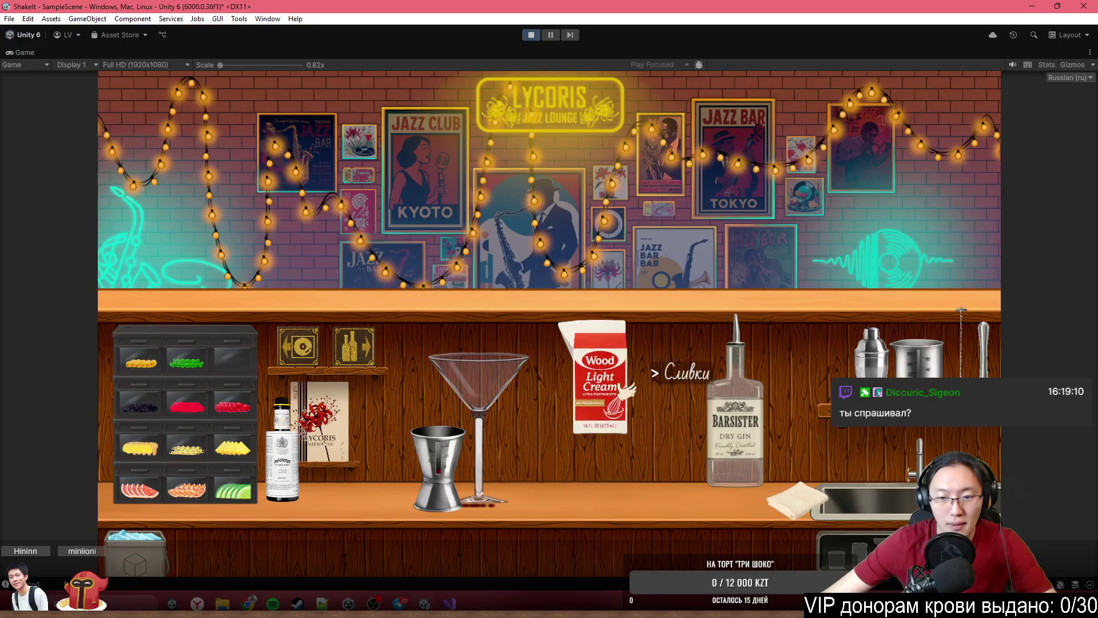
{"action": "mouse_move", "coordinate": [285, 480]}
{"action": "left_mouse_down"}
{"action": "mouse_move", "coordinate": [552, 312]}
{"action": "mouse_move", "coordinate": [549, 279]}
{"action": "mouse_move", "coordinate": [508, 289]}
{"action": "mouse_move", "coordinate": [515, 306]}
{"action": "mouse_move", "coordinate": [634, 228]}
{"action": "mouse_move", "coordinate": [440, 366]}
{"action": "mouse_move", "coordinate": [452, 369]}
{"action": "mouse_move", "coordinate": [493, 280]}
{"action": "mouse_move", "coordinate": [491, 329]}
{"action": "mouse_move", "coordinate": [470, 359]}
{"action": "left_mouse_up"}
{"action": "mouse_move", "coordinate": [282, 446]}
{"action": "left_mouse_down"}
{"action": "mouse_move", "coordinate": [314, 436]}
{"action": "mouse_move", "coordinate": [551, 246]}
{"action": "mouse_move", "coordinate": [551, 225]}
{"action": "mouse_move", "coordinate": [535, 229]}
{"action": "mouse_move", "coordinate": [549, 166]}
{"action": "mouse_move", "coordinate": [504, 112]}
{"action": "mouse_move", "coordinate": [521, 106]}
{"action": "mouse_move", "coordinate": [509, 236]}
{"action": "mouse_move", "coordinate": [575, 197]}
{"action": "mouse_move", "coordinate": [575, 170]}
{"action": "left_mouse_up"}
{"action": "key", "text": "ctrl+p"}
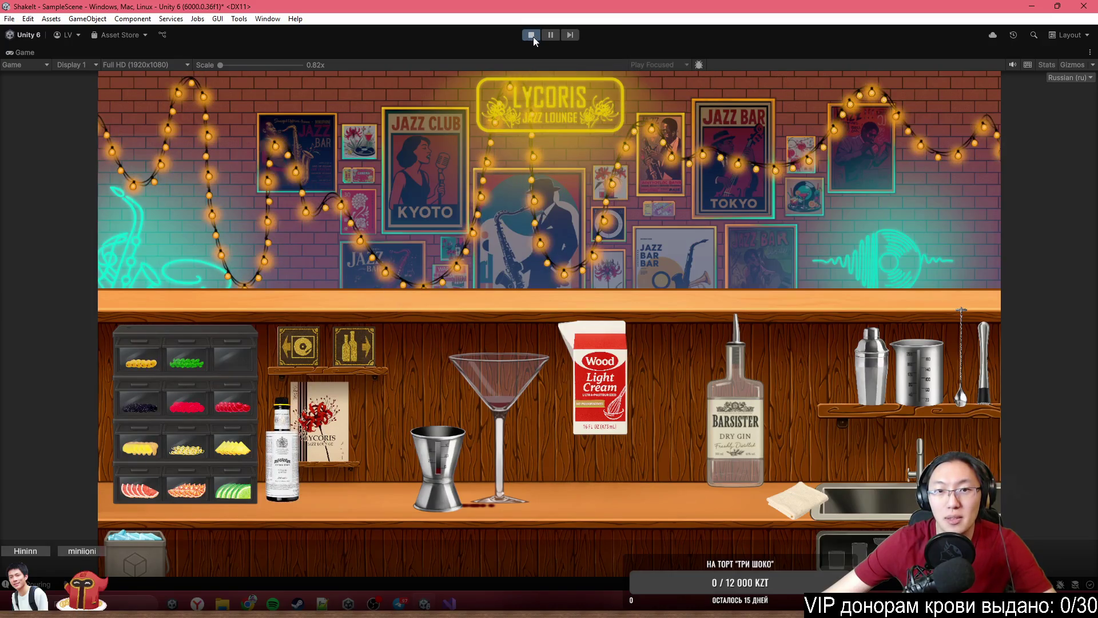
Step: Bring up HandleBottle.cs and go to the BitterMove coroutine definition
{"action": "key", "text": "alt+Tab"}
{"action": "scroll", "coordinate": [338, 203], "scroll_direction": "up", "scroll_amount": 4}
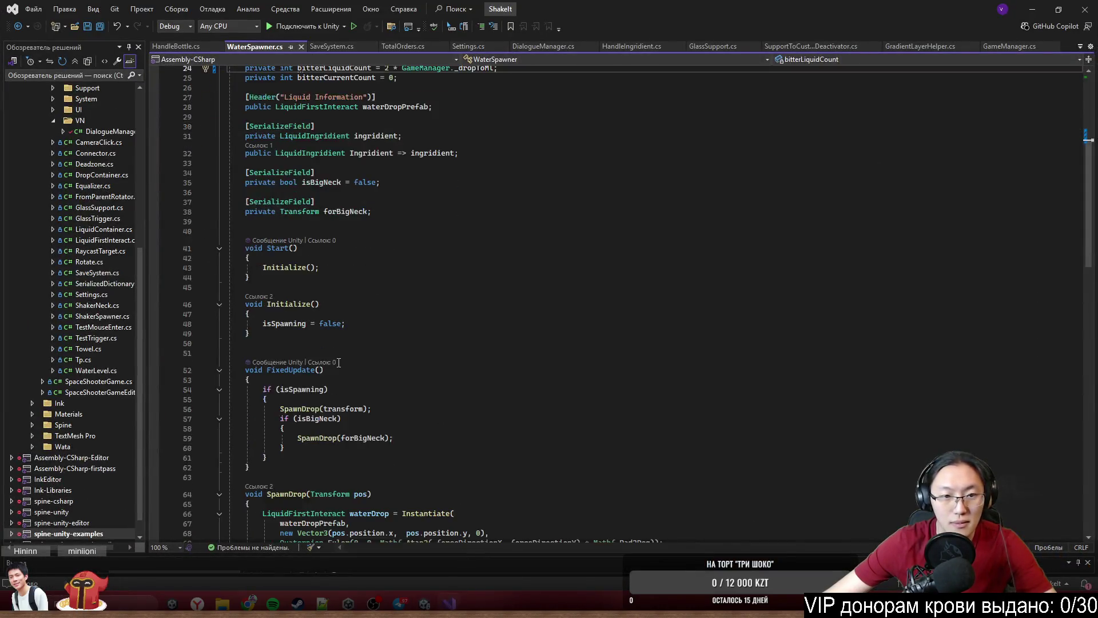
{"action": "left_click", "coordinate": [188, 50]}
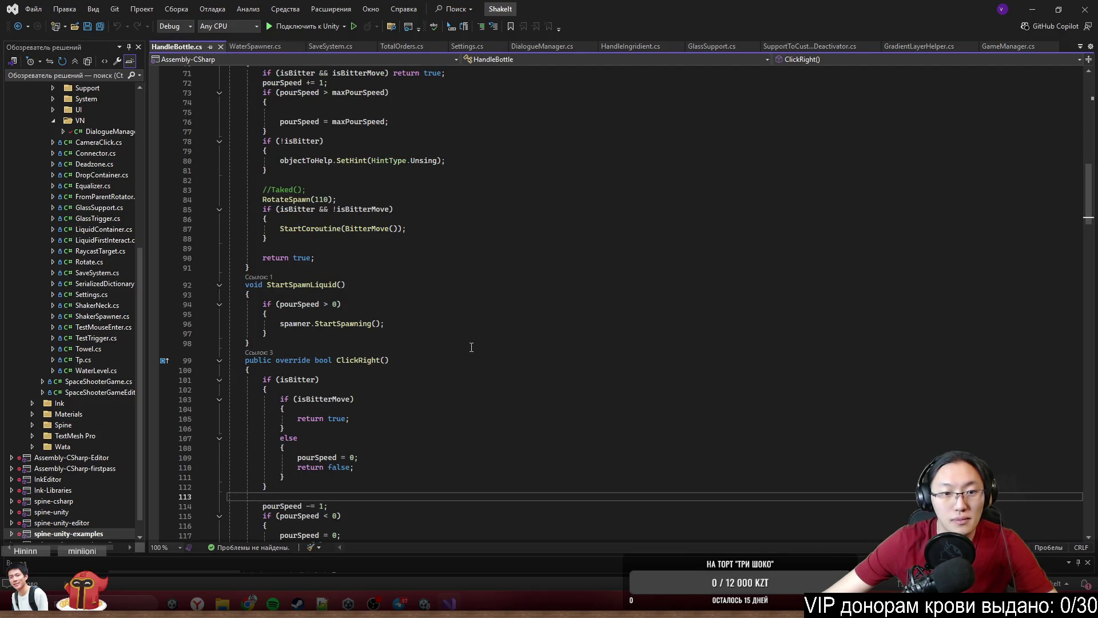
{"action": "scroll", "coordinate": [471, 348], "scroll_direction": "up", "scroll_amount": 4}
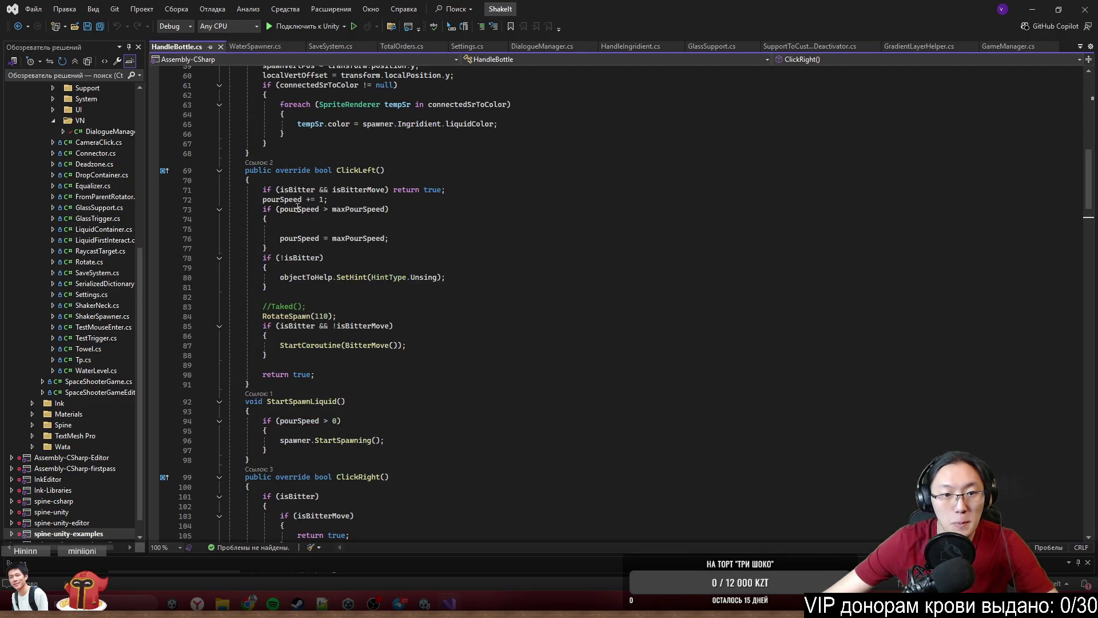
{"action": "scroll", "coordinate": [369, 380], "scroll_direction": "down", "scroll_amount": 1}
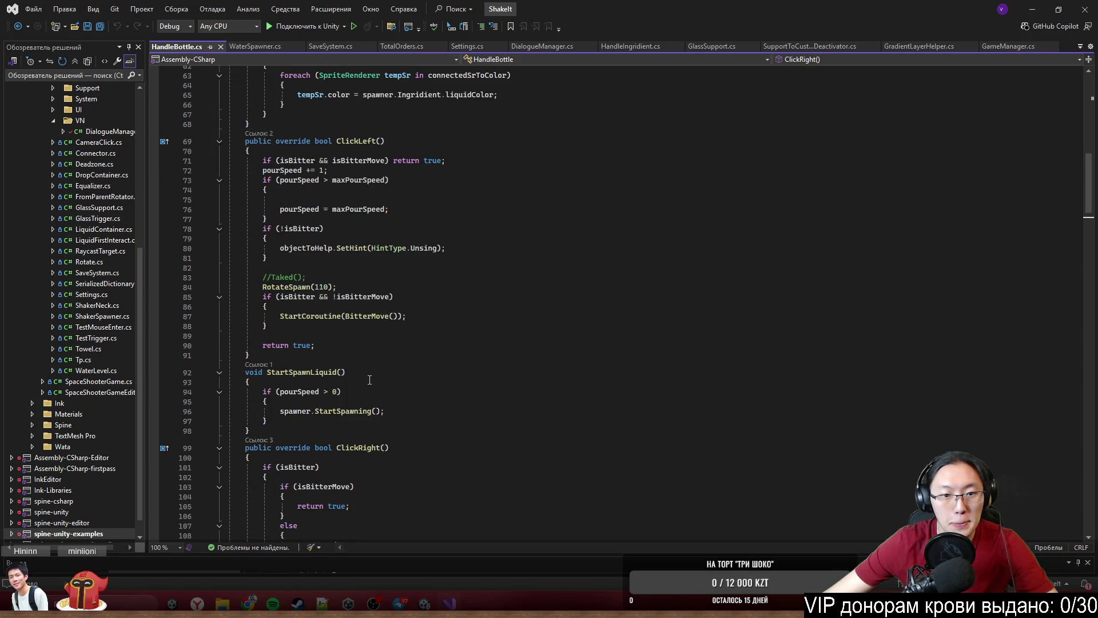
{"action": "left_click", "coordinate": [296, 317], "text": "ctrl"}
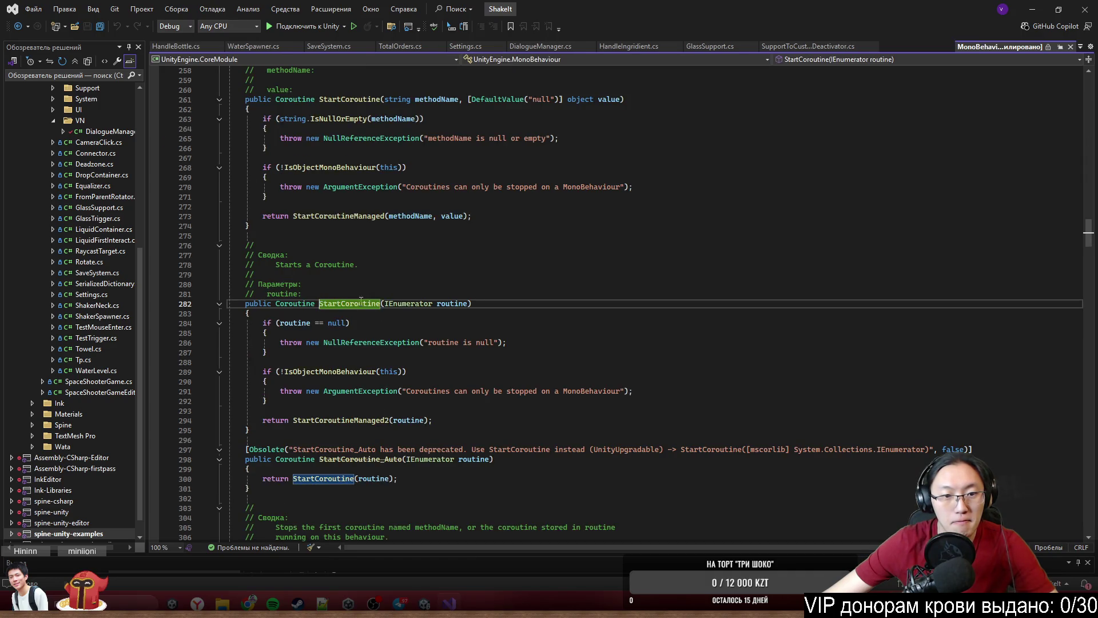
{"action": "key", "text": "ctrl+F4"}
{"action": "left_click", "coordinate": [382, 321], "text": "ctrl"}
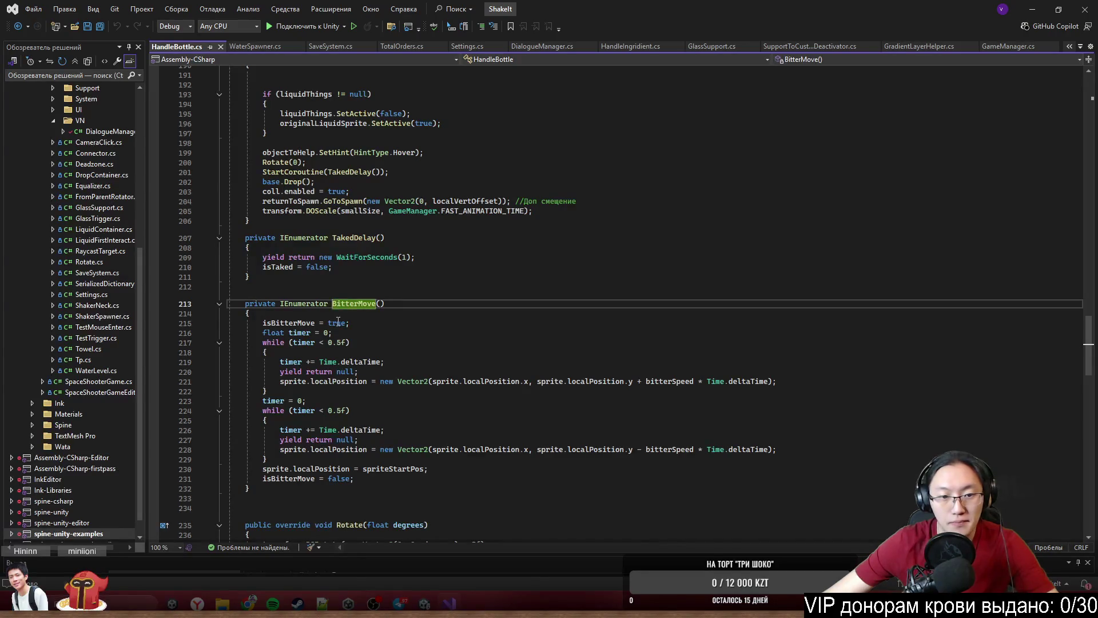
{"action": "scroll", "coordinate": [317, 279], "scroll_direction": "down", "scroll_amount": 4}
Step: Change both BitterMove loop durations on lines 217 and 224 from 0.5f to 0.25f
{"action": "mouse_move", "coordinate": [263, 206]}
{"action": "left_mouse_down"}
{"action": "mouse_move", "coordinate": [326, 252]}
{"action": "mouse_move", "coordinate": [340, 280]}
{"action": "left_mouse_up"}
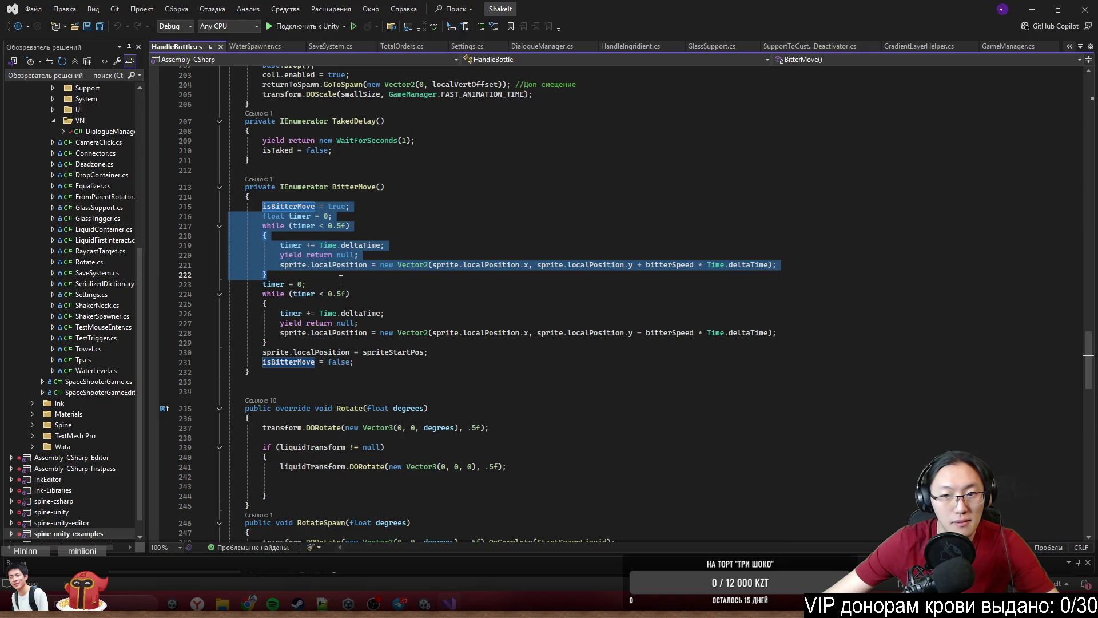
{"action": "key", "text": "Escape"}
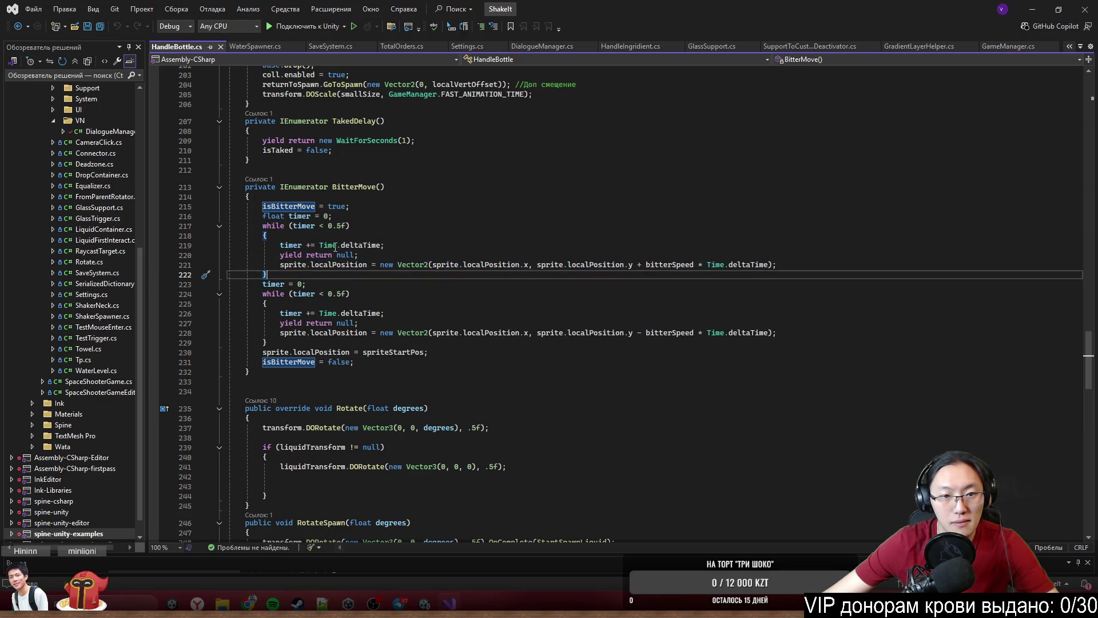
{"action": "scroll", "coordinate": [322, 235], "scroll_direction": "up", "scroll_amount": 1}
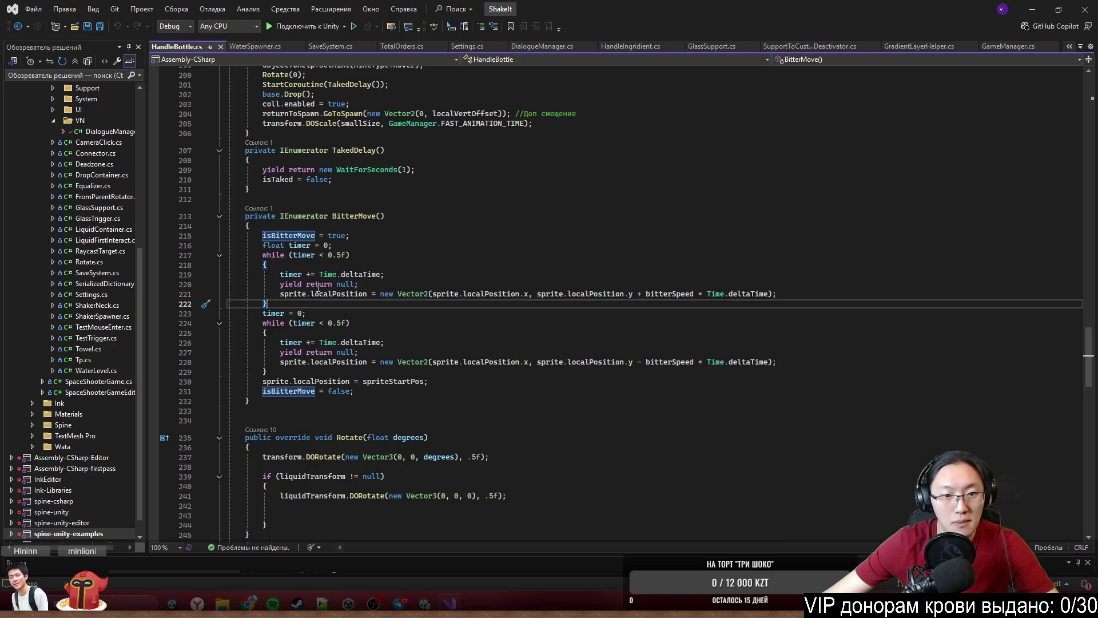
{"action": "left_click", "coordinate": [341, 255]}
{"action": "key", "text": "BackSpace"}
{"action": "type", "text": "2"}
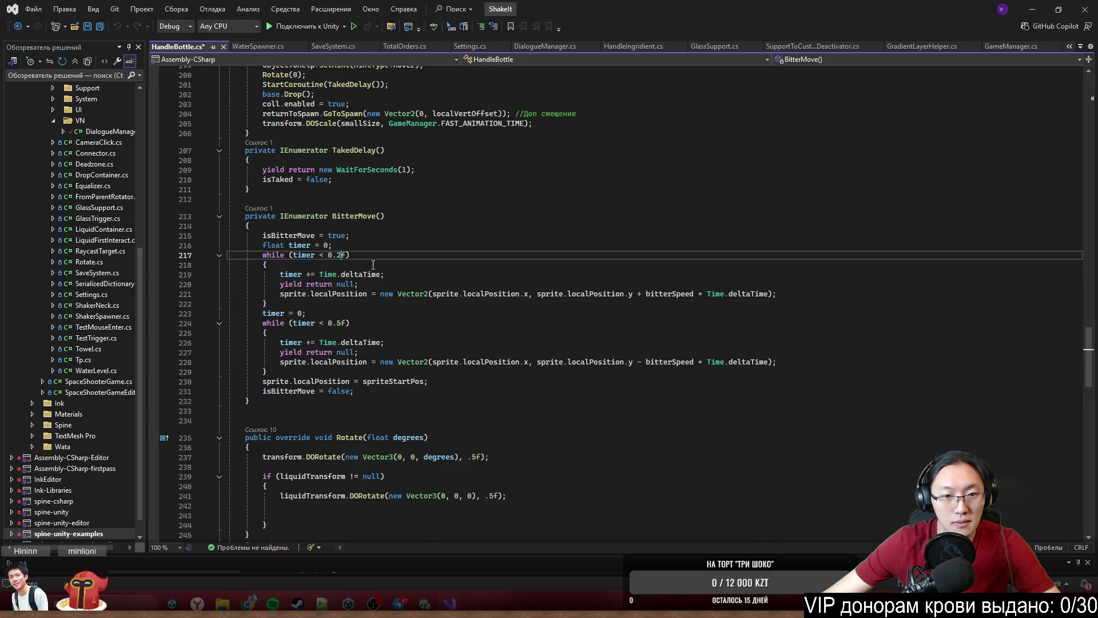
{"action": "left_click", "coordinate": [338, 323]}
{"action": "key", "text": "BackSpace"}
{"action": "type", "text": "2"}
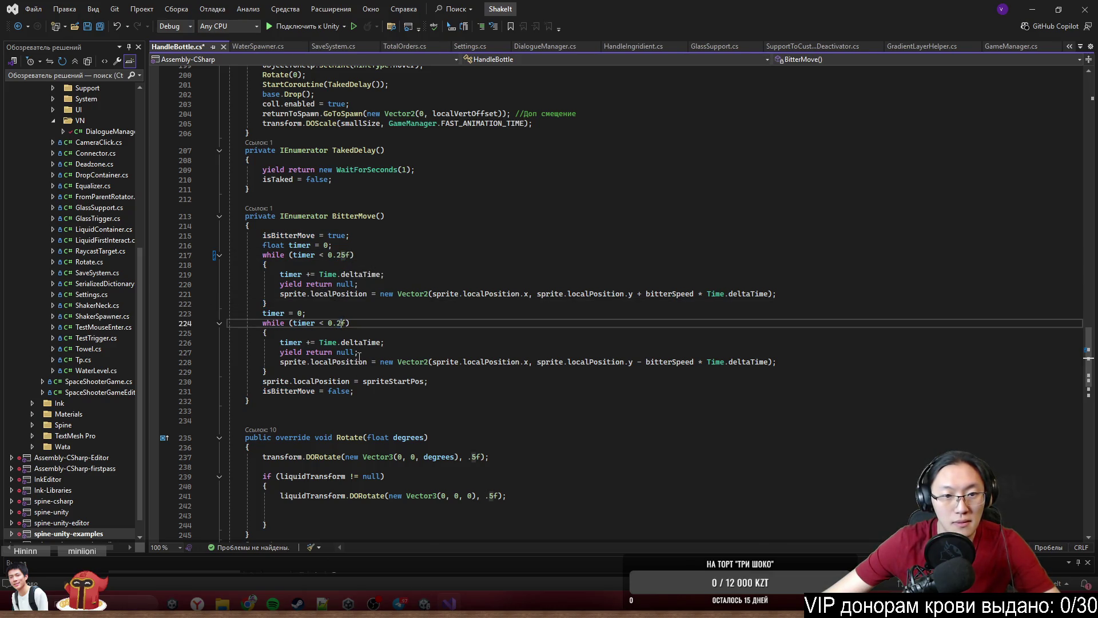
Step: Review the localPosition and bitterSpeed uses on line 221 and save HandleBottle.cs
{"action": "left_click_drag", "start_coordinate": [368, 293], "coordinate": [378, 286]}
{"action": "left_click_drag", "start_coordinate": [310, 293], "coordinate": [630, 292]}
{"action": "left_click", "coordinate": [568, 293]}
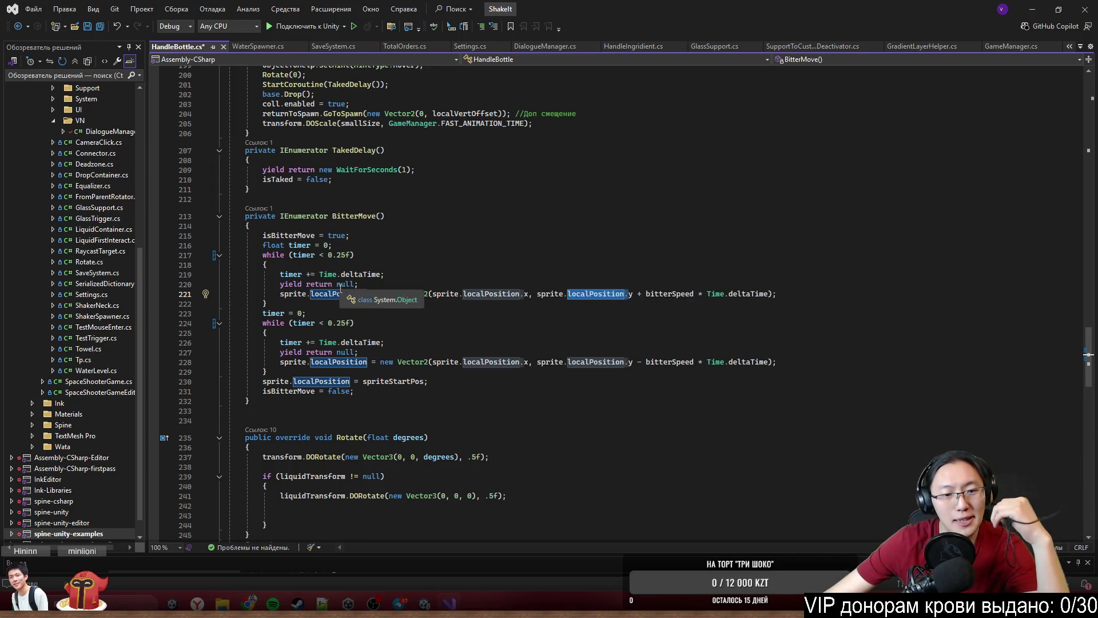
{"action": "left_click_drag", "start_coordinate": [538, 294], "coordinate": [645, 294]}
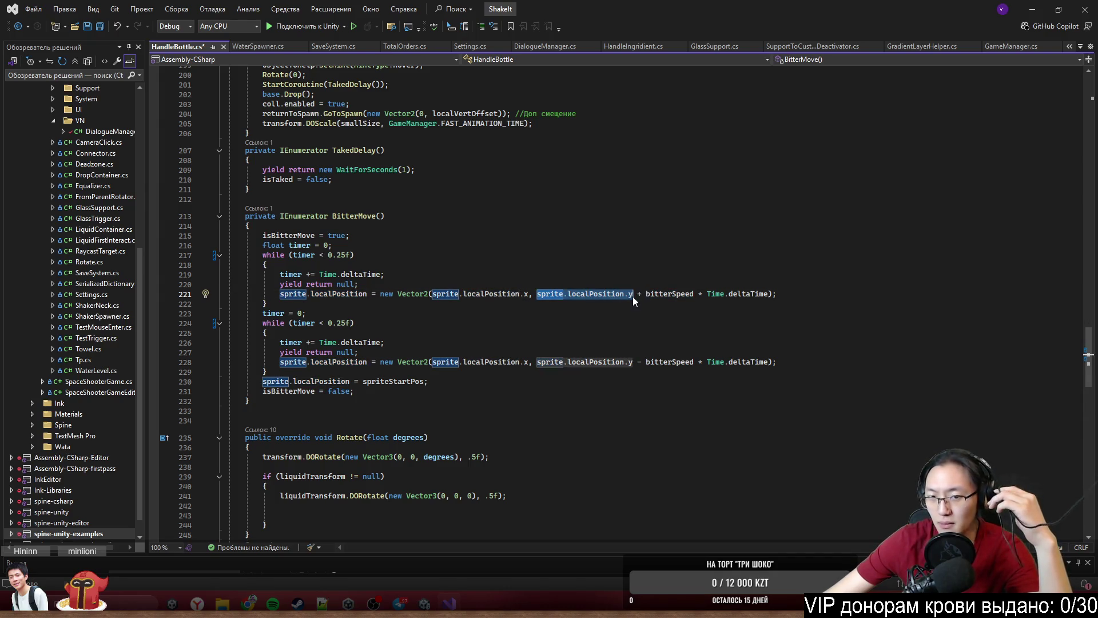
{"action": "double_click", "coordinate": [669, 294]}
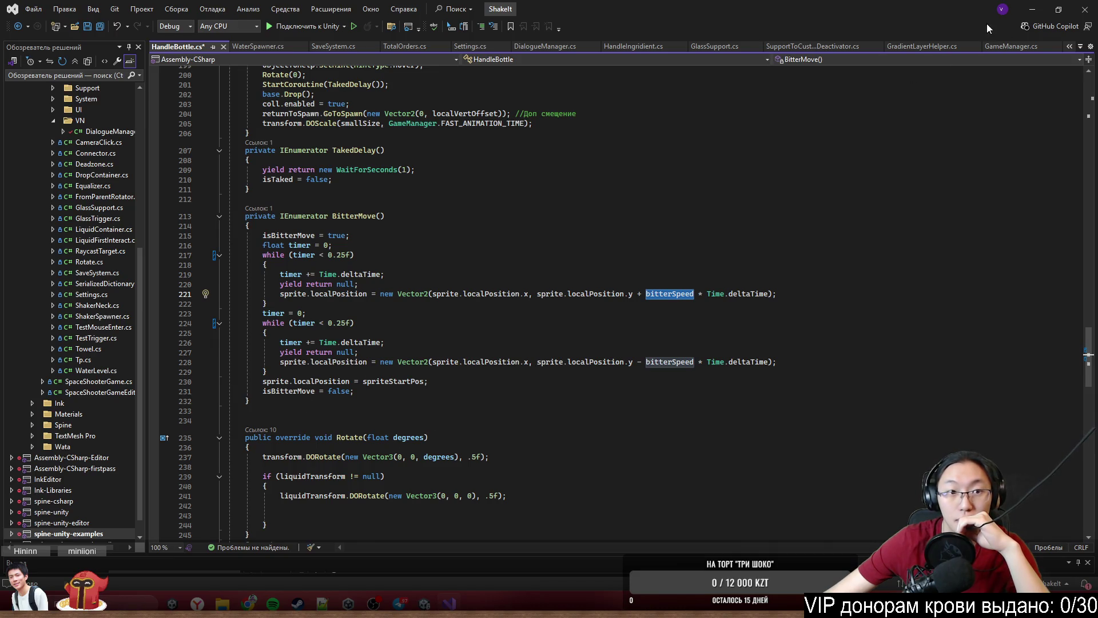
{"action": "left_click", "coordinate": [699, 320]}
{"action": "key", "text": "ctrl+s"}
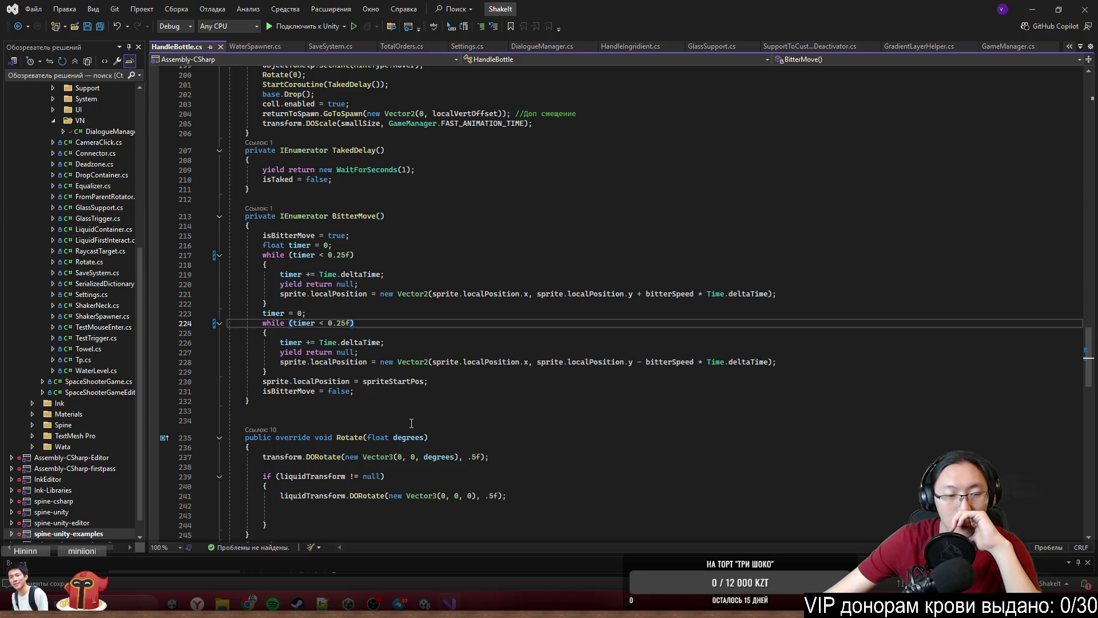
{"action": "scroll", "coordinate": [345, 376], "scroll_direction": "up", "scroll_amount": 20}
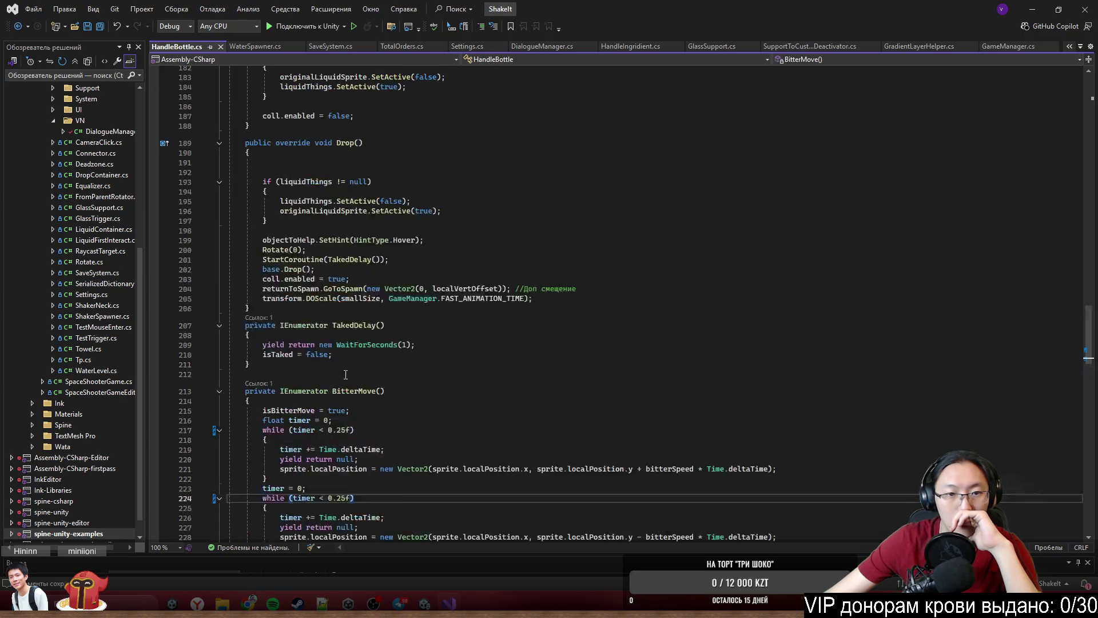
Step: Jump to the isBitterMove declaration on line 35 and select 'bool isBitterMove = false;'
{"action": "scroll", "coordinate": [354, 405], "scroll_direction": "up", "scroll_amount": 20}
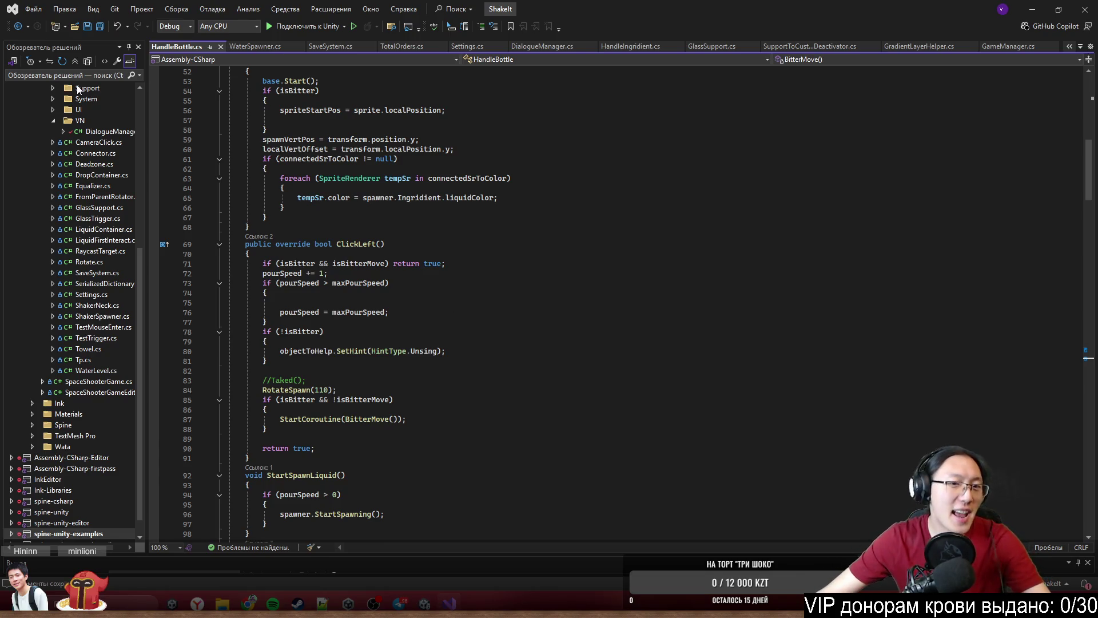
{"action": "scroll", "coordinate": [324, 309], "scroll_direction": "up", "scroll_amount": 10}
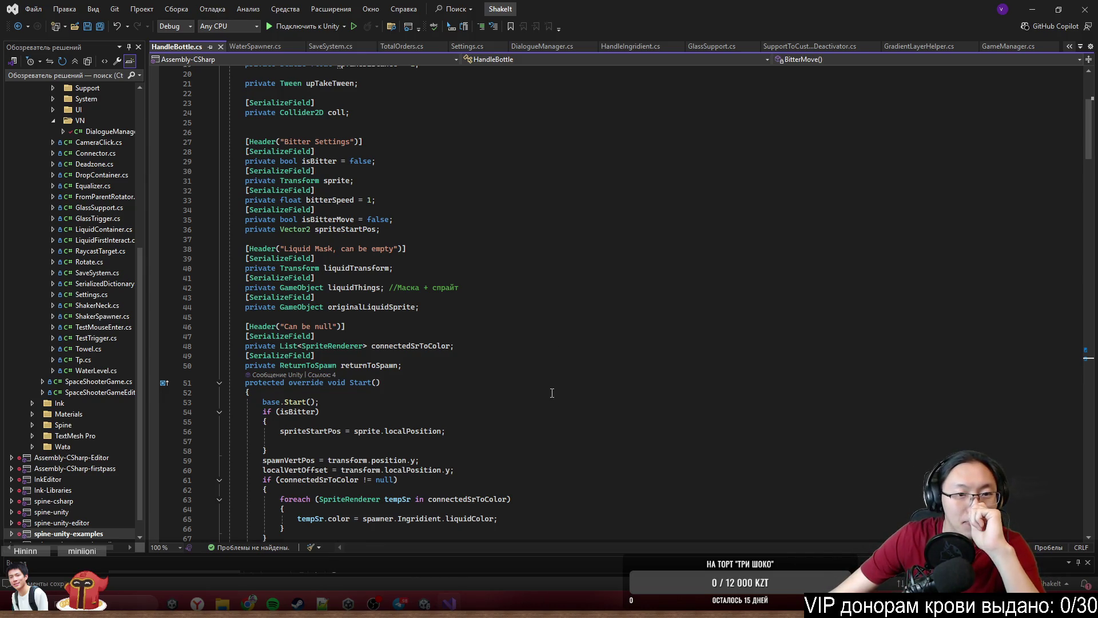
{"action": "scroll", "coordinate": [549, 389], "scroll_direction": "down", "scroll_amount": 15}
{"action": "scroll", "coordinate": [552, 396], "scroll_direction": "down", "scroll_amount": 1}
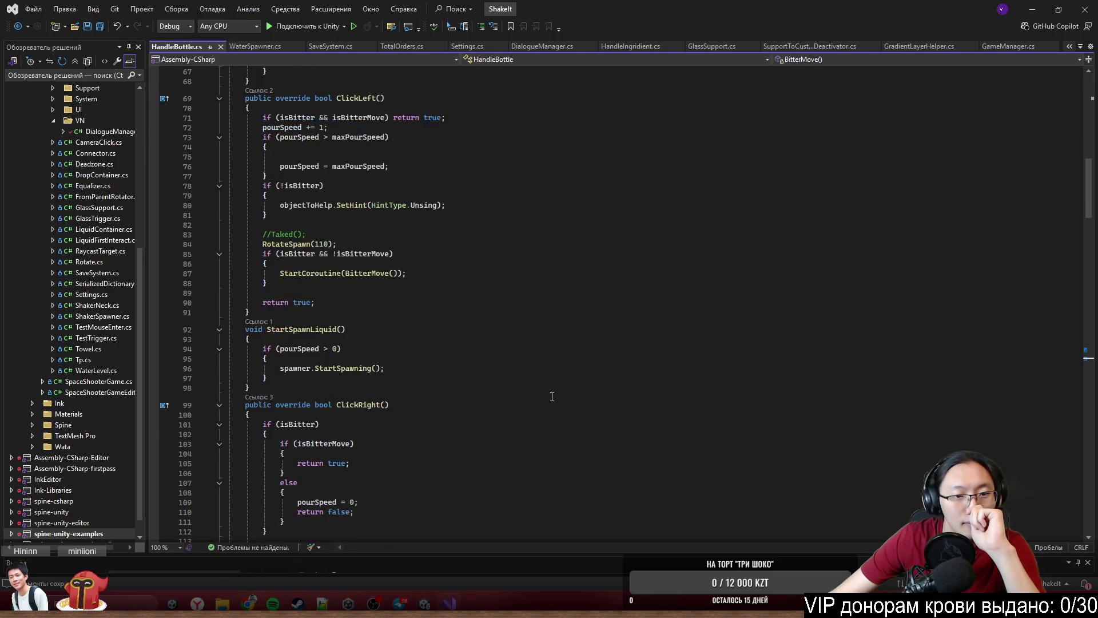
{"action": "mouse_move", "coordinate": [321, 278]}
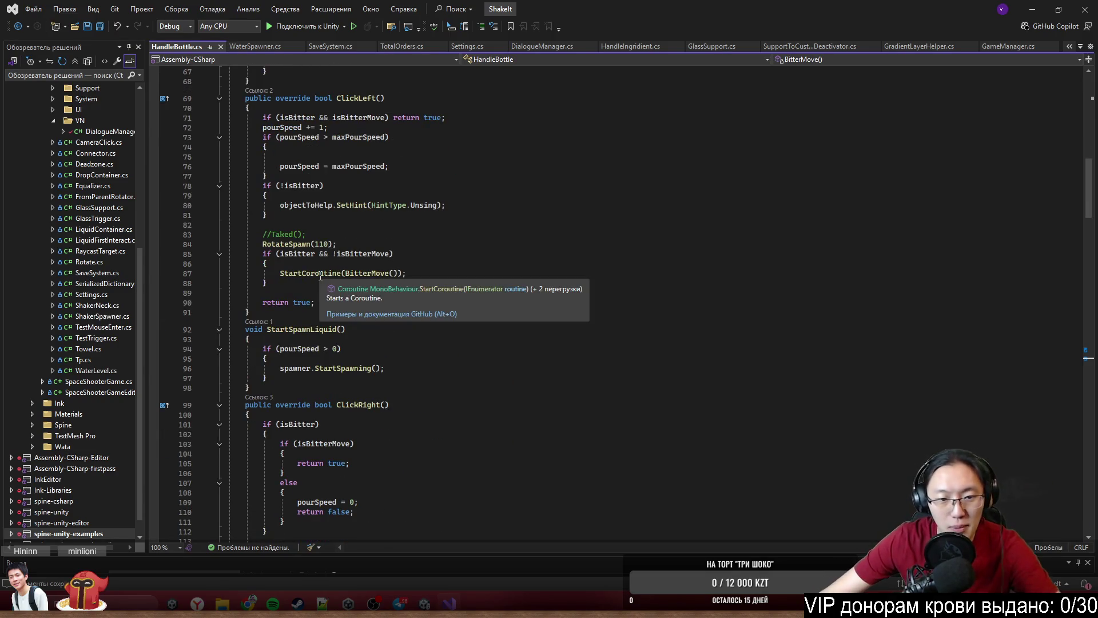
{"action": "left_click", "coordinate": [366, 255], "text": "ctrl"}
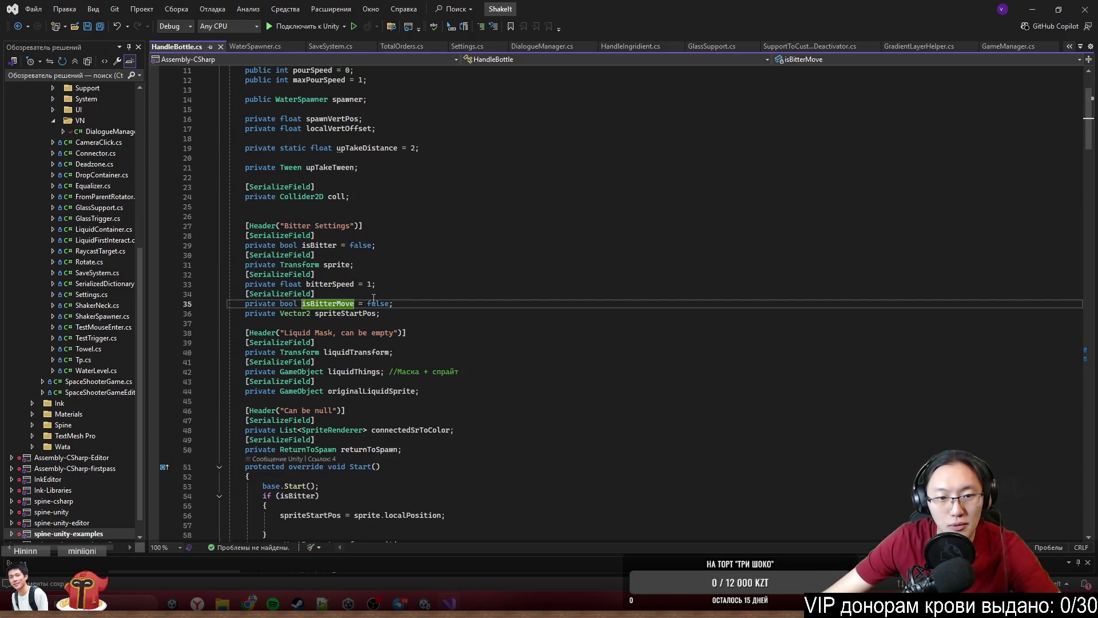
{"action": "mouse_move", "coordinate": [412, 302]}
{"action": "left_mouse_down"}
{"action": "mouse_move", "coordinate": [224, 293]}
{"action": "mouse_move", "coordinate": [378, 314]}
{"action": "mouse_move", "coordinate": [417, 301]}
{"action": "left_mouse_up"}
{"action": "scroll", "coordinate": [423, 304], "scroll_direction": "down", "scroll_amount": 1}
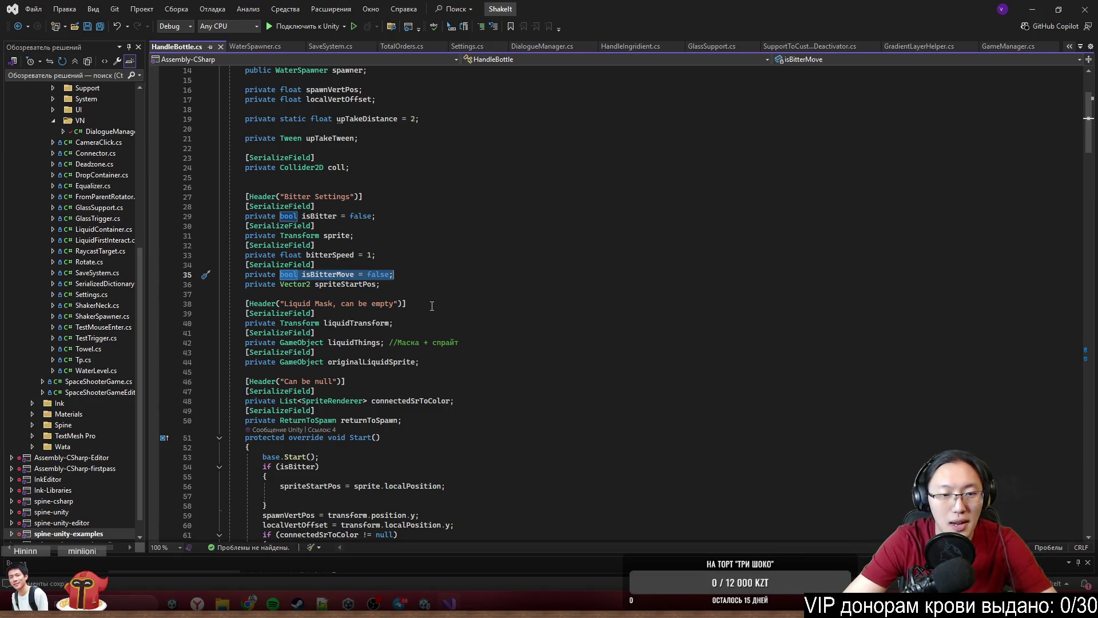
Step: Replace the isBitterMove bool declaration with a Coroutine bitterCor field and save
{"action": "key", "text": "BackSpace"}
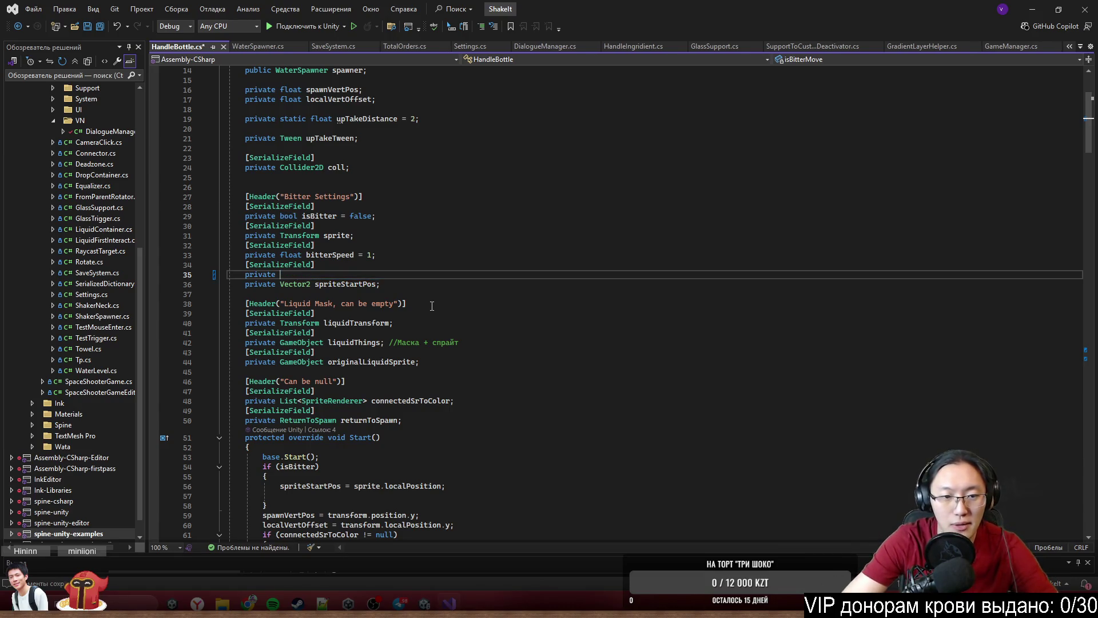
{"action": "key", "text": "ctrl+space"}
{"action": "type", "text": "C"}
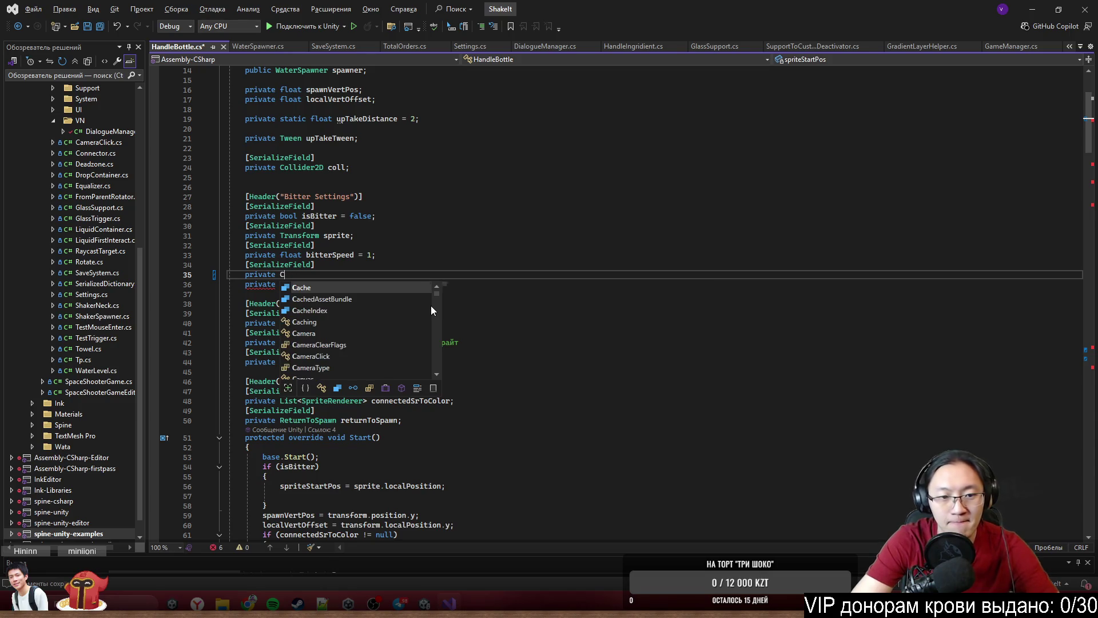
{"action": "type", "text": "oroutine coroutine;"}
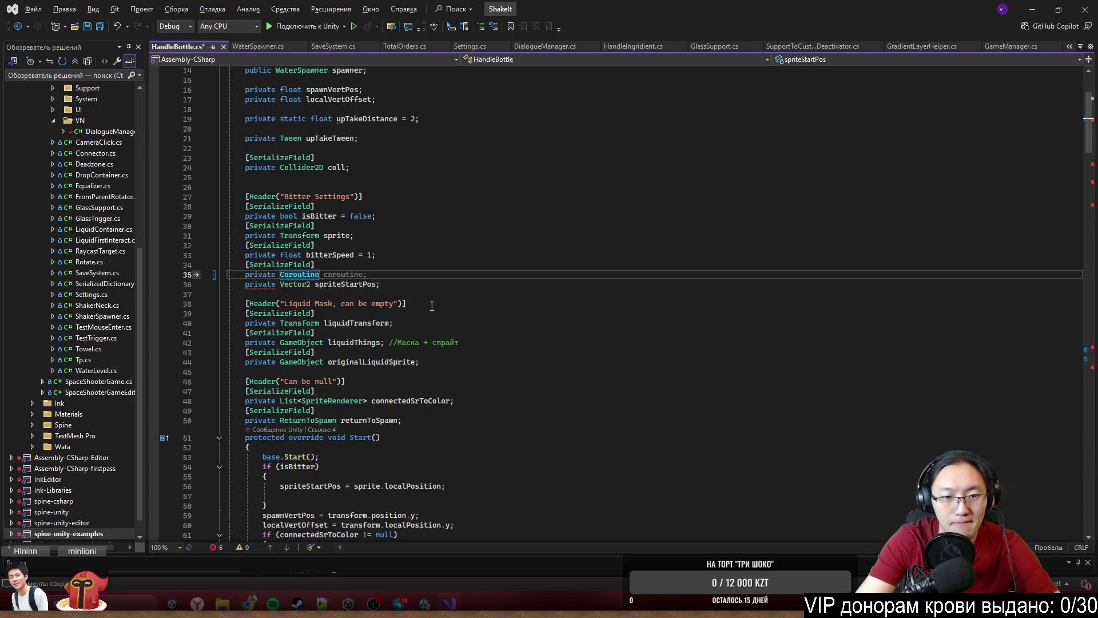
{"action": "double_click", "coordinate": [342, 276]}
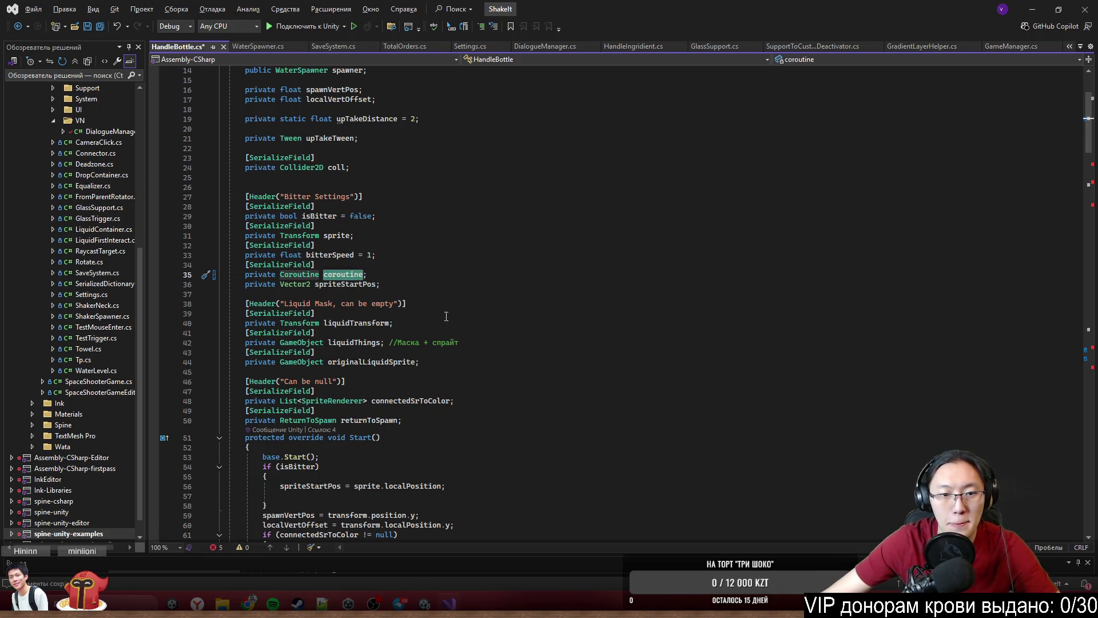
{"action": "type", "text": "bitterCon"}
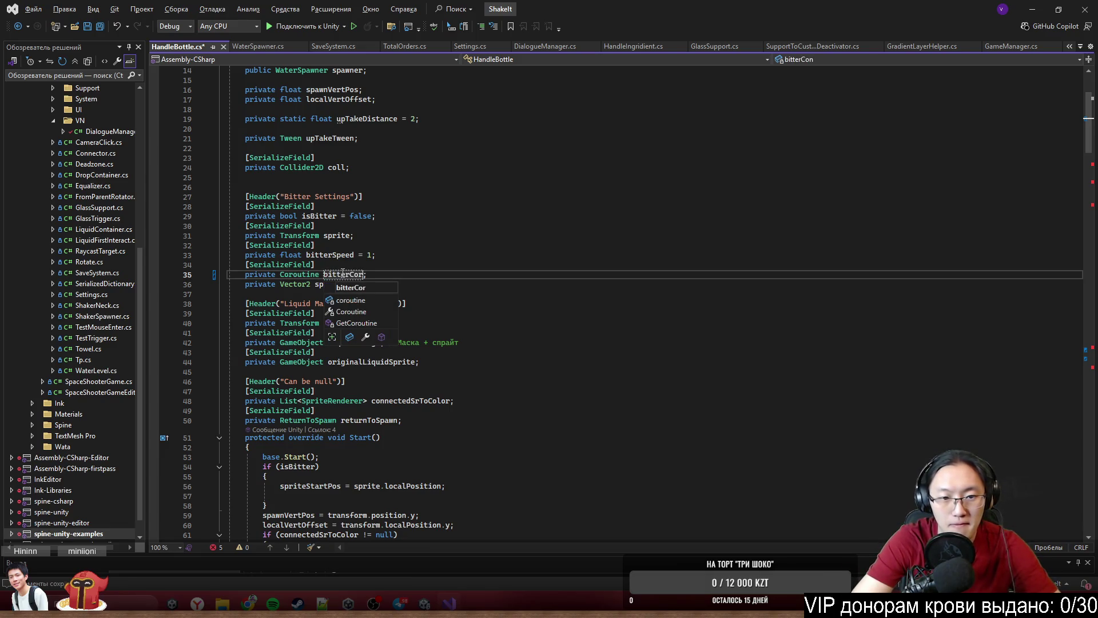
{"action": "key", "text": "ctrl+s"}
Step: Make ClickLeft's early return check bitterCor != null, with return true on its own line
{"action": "scroll", "coordinate": [413, 224], "scroll_direction": "down", "scroll_amount": 14}
{"action": "scroll", "coordinate": [414, 223], "scroll_direction": "up", "scroll_amount": 1}
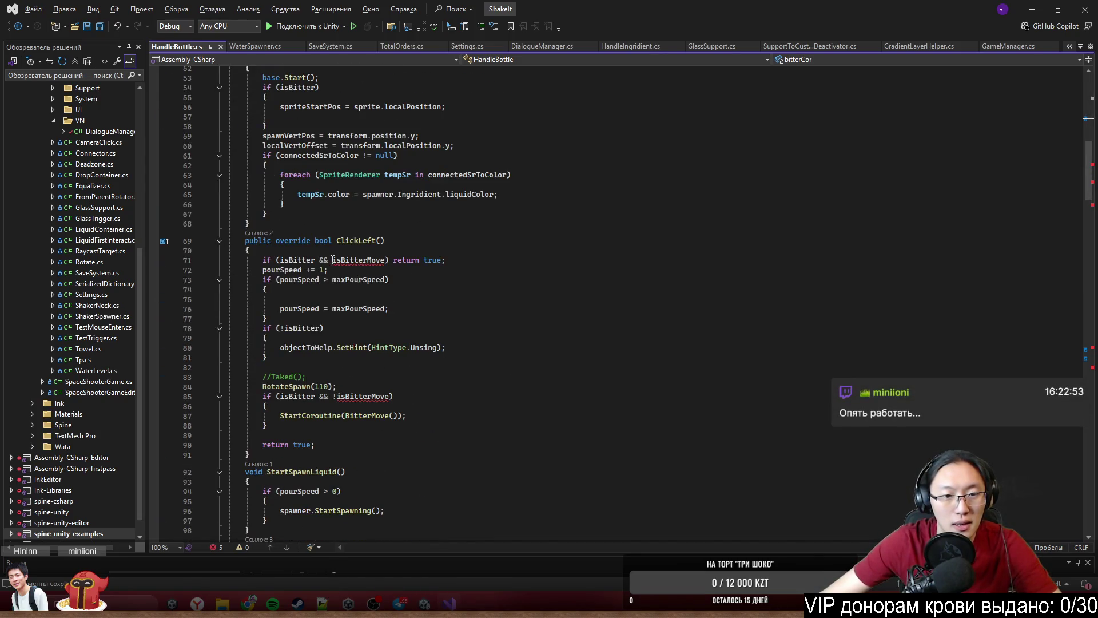
{"action": "double_click", "coordinate": [343, 261]}
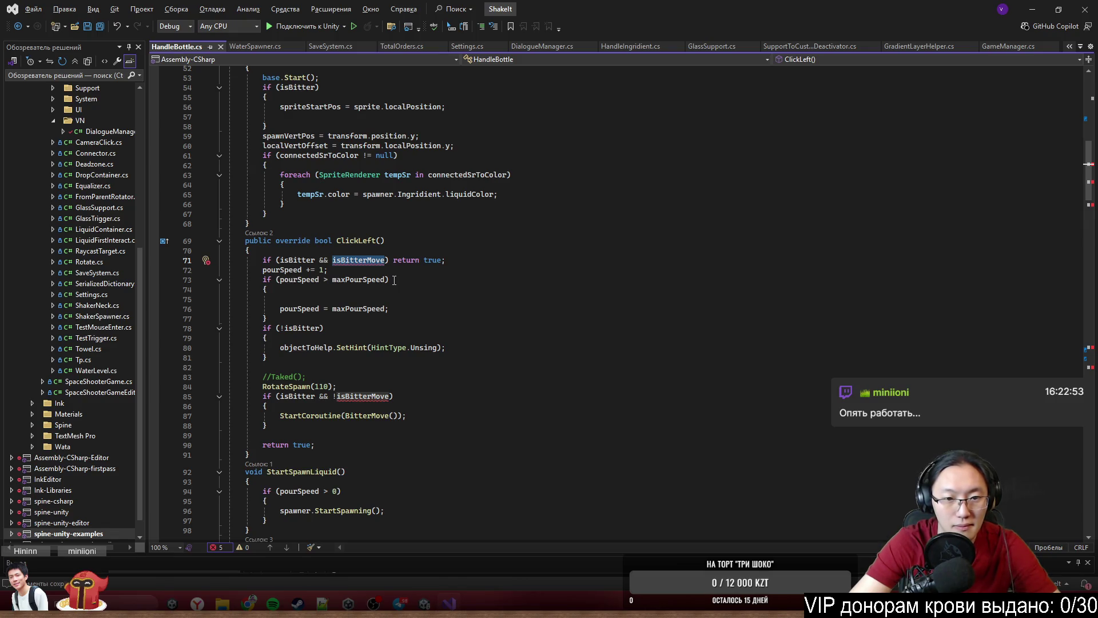
{"action": "type", "text": "bi"}
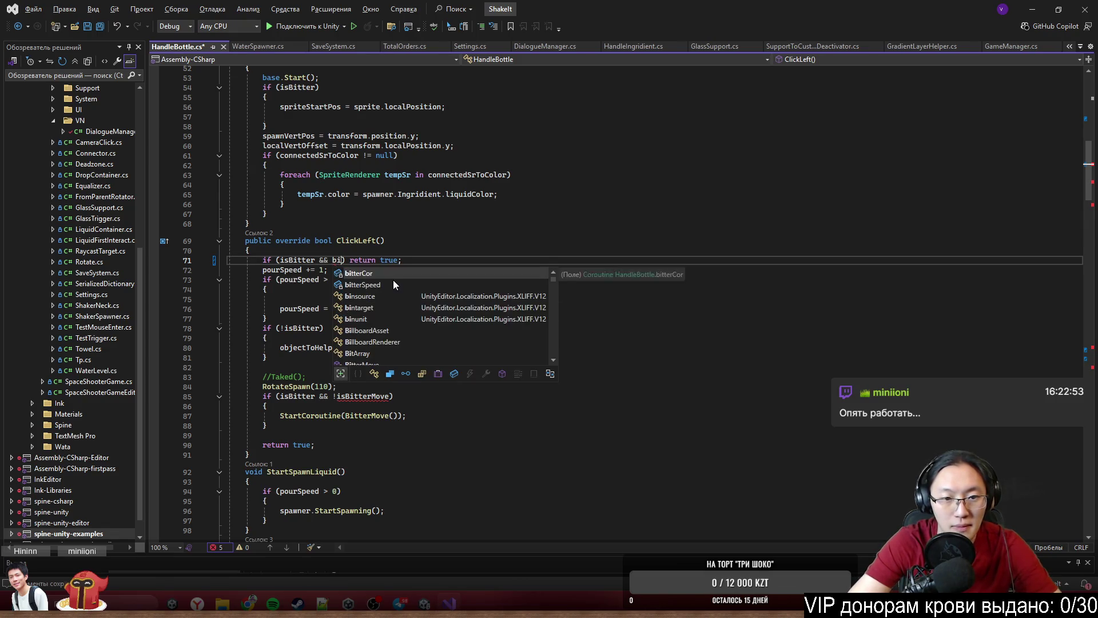
{"action": "key", "text": "Tab"}
{"action": "type", "text": "!="}
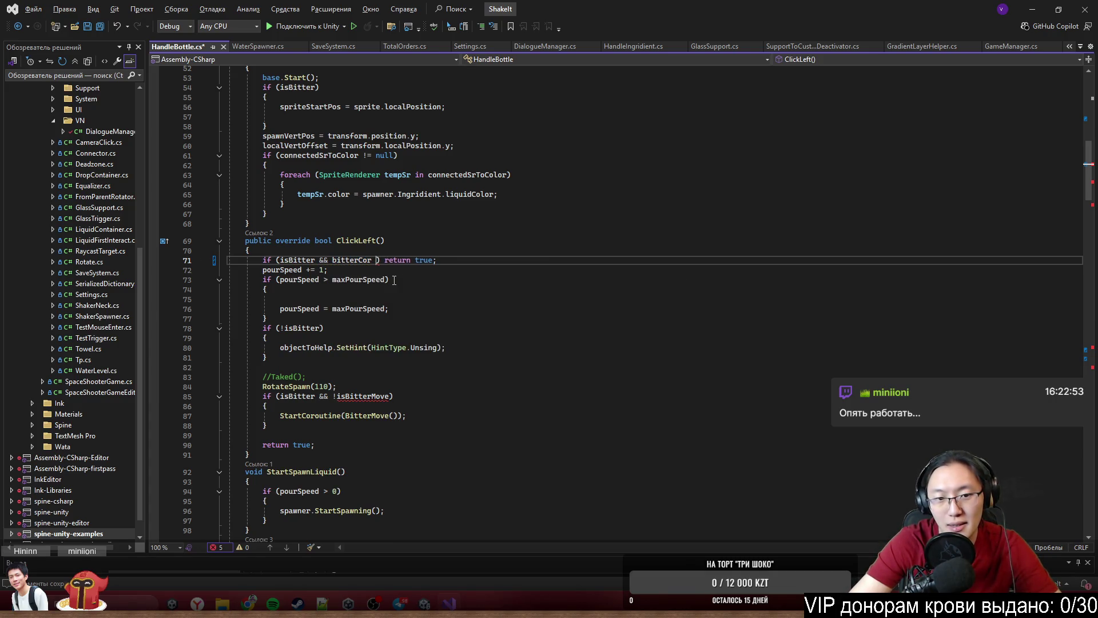
{"action": "type", "text": " null"}
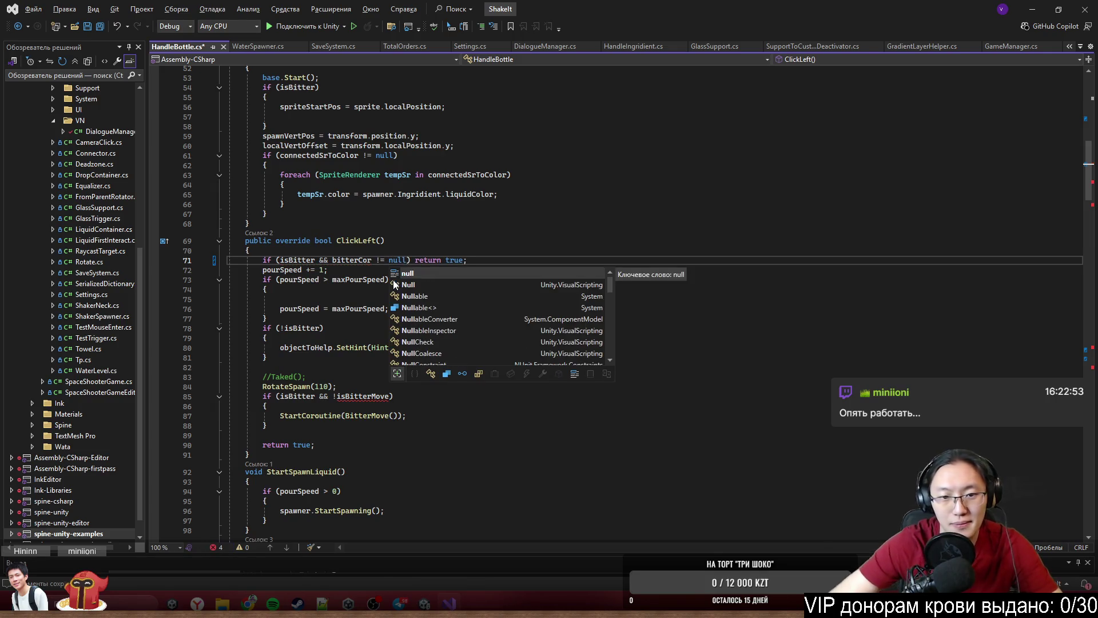
{"action": "left_click", "coordinate": [416, 260]}
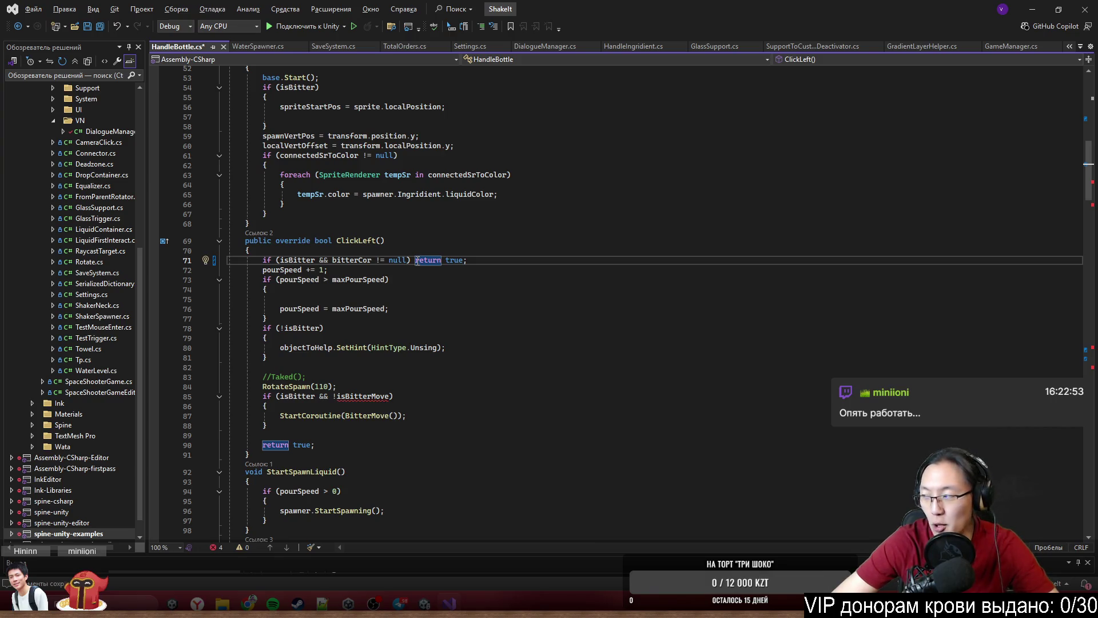
{"action": "key", "text": "Return"}
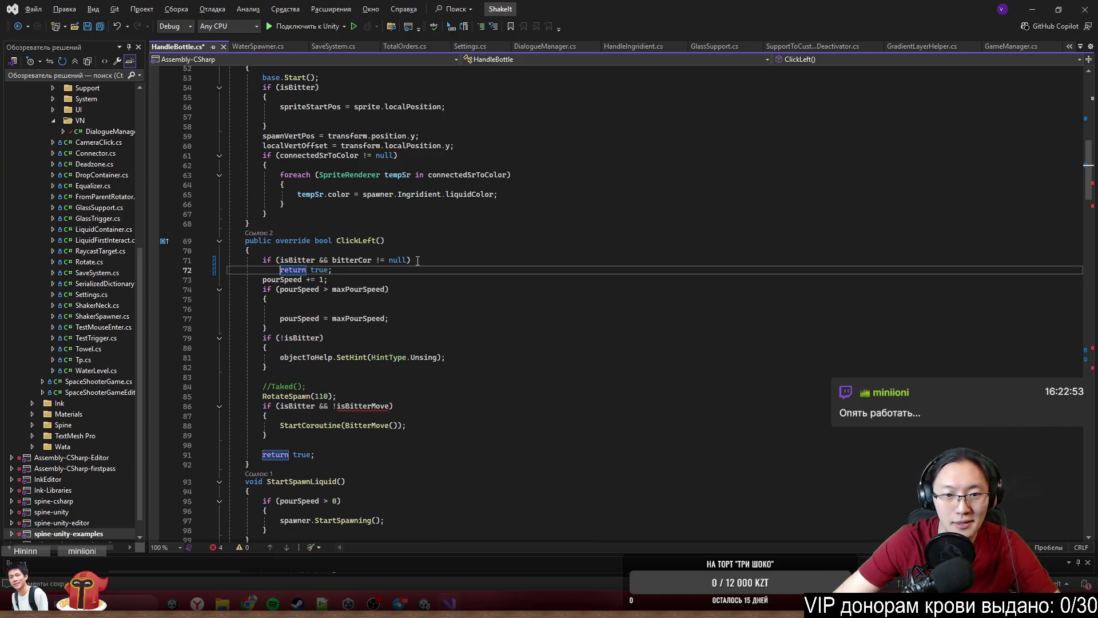
{"action": "left_click", "coordinate": [353, 274]}
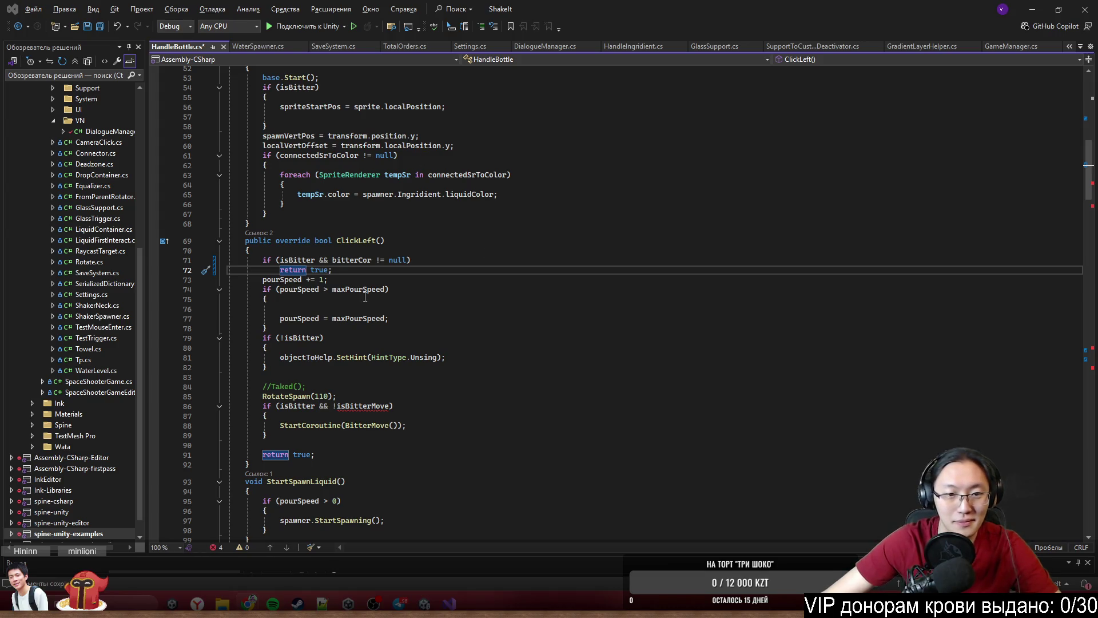
Step: Change the coroutine start condition on line 86 to bitterCor == null
{"action": "left_click", "coordinate": [386, 296]}
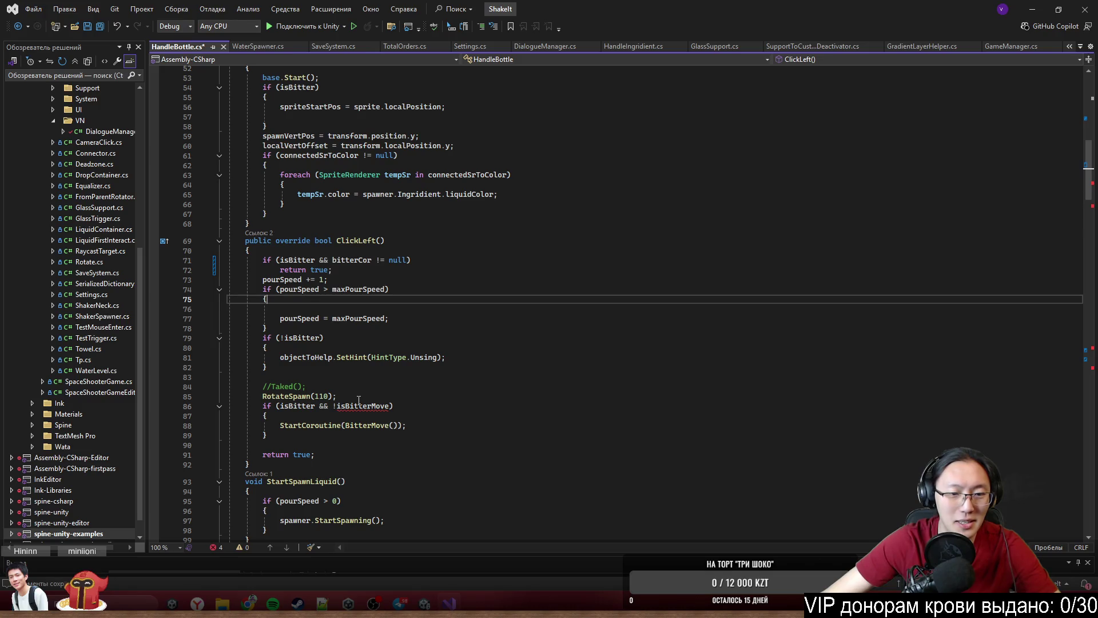
{"action": "mouse_move", "coordinate": [359, 406]}
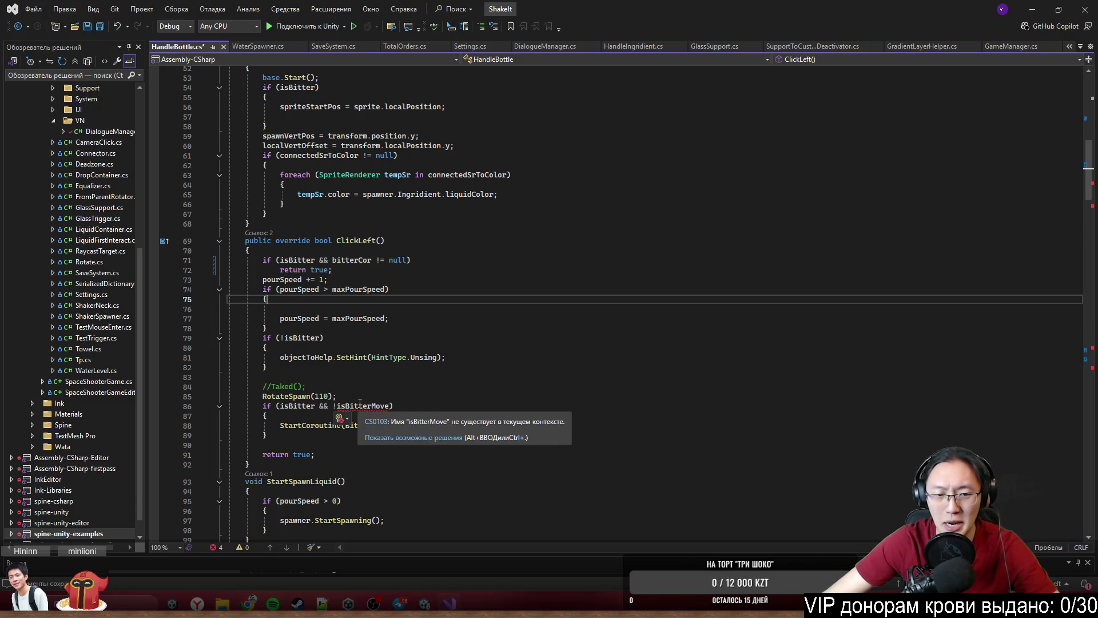
{"action": "left_click", "coordinate": [360, 404]}
{"action": "scroll", "coordinate": [400, 346], "scroll_direction": "down", "scroll_amount": 2}
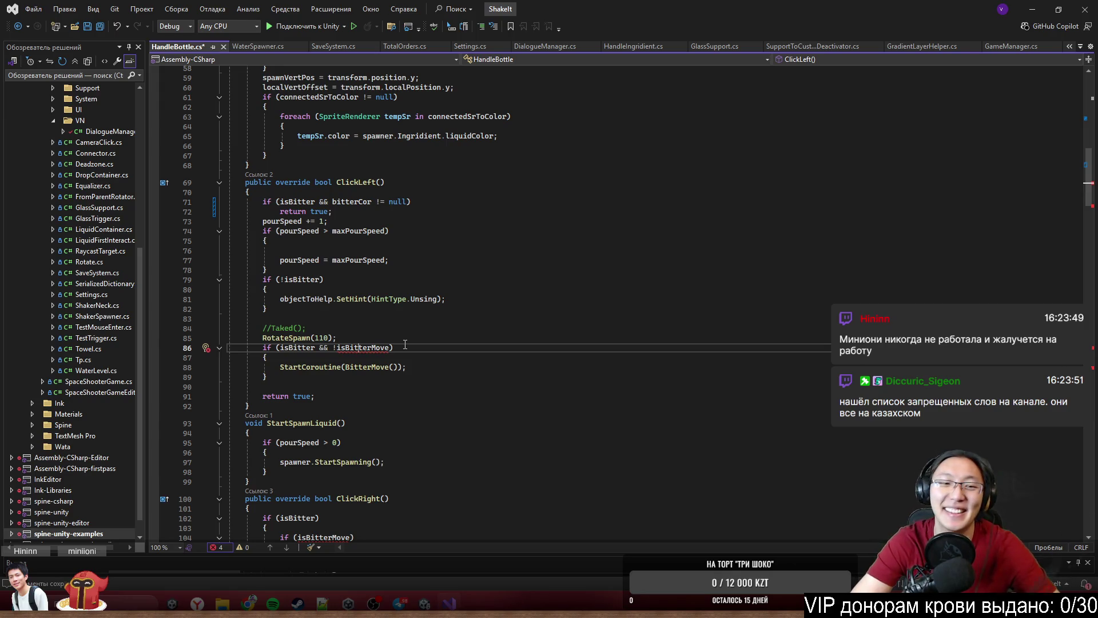
{"action": "key", "text": "BackSpace"}
{"action": "key", "text": "BackSpace"}
{"action": "key", "text": "BackSpace"}
{"action": "type", "text": "ишее"}
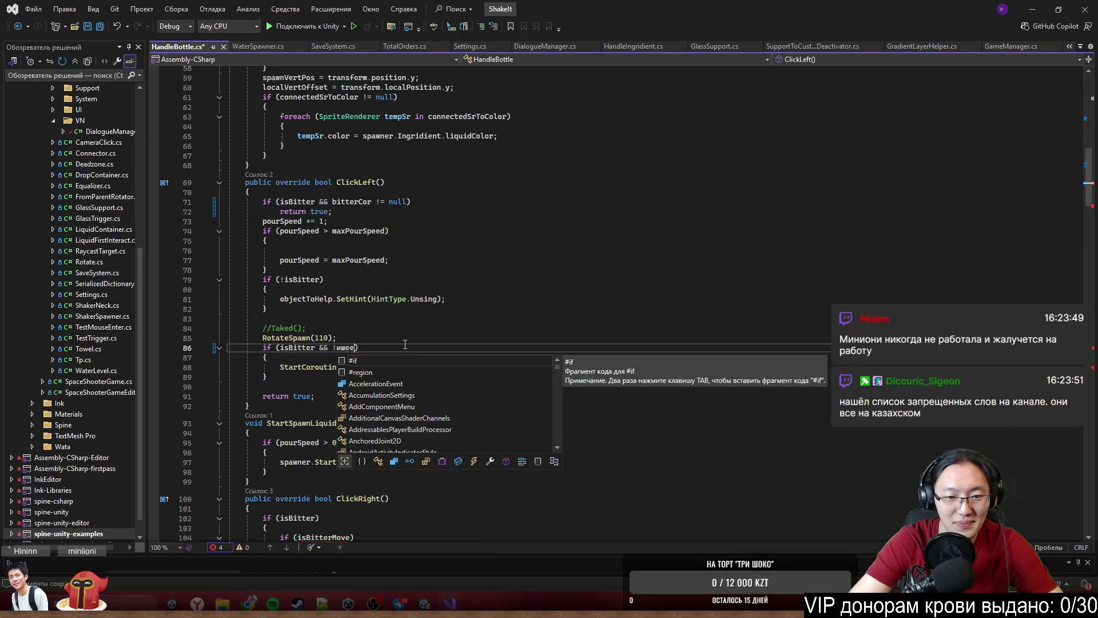
{"action": "key", "text": "BackSpace"}
{"action": "key", "text": "BackSpace"}
{"action": "key", "text": "BackSpace"}
{"action": "type", "text": "bitterCor"}
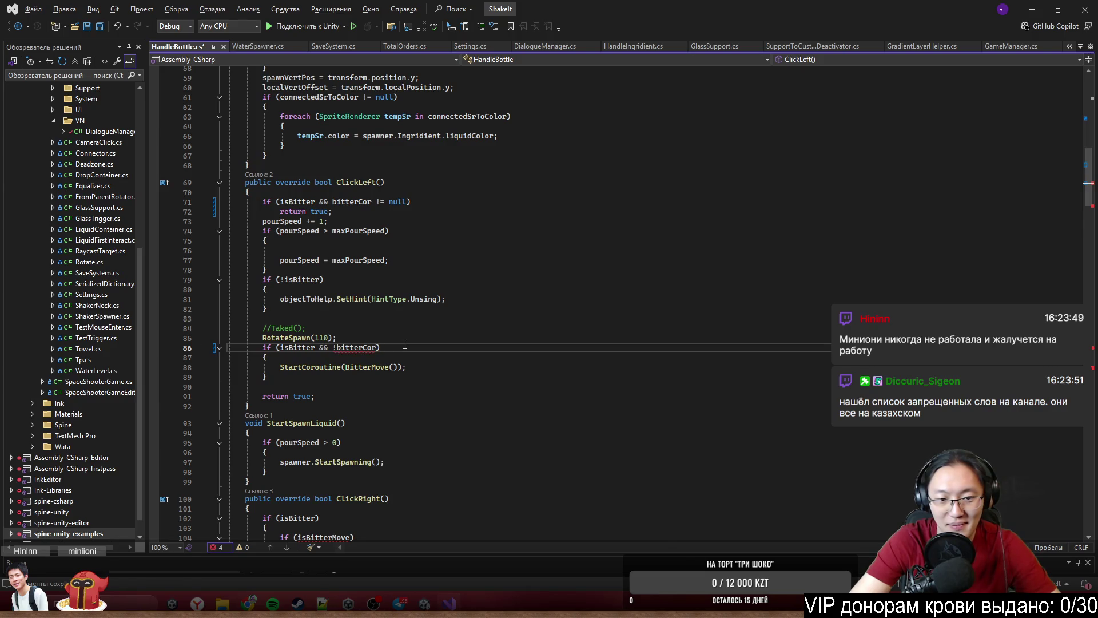
{"action": "key", "text": "BackSpace"}
{"action": "key", "text": "BackSpace"}
{"action": "key", "text": "BackSpace"}
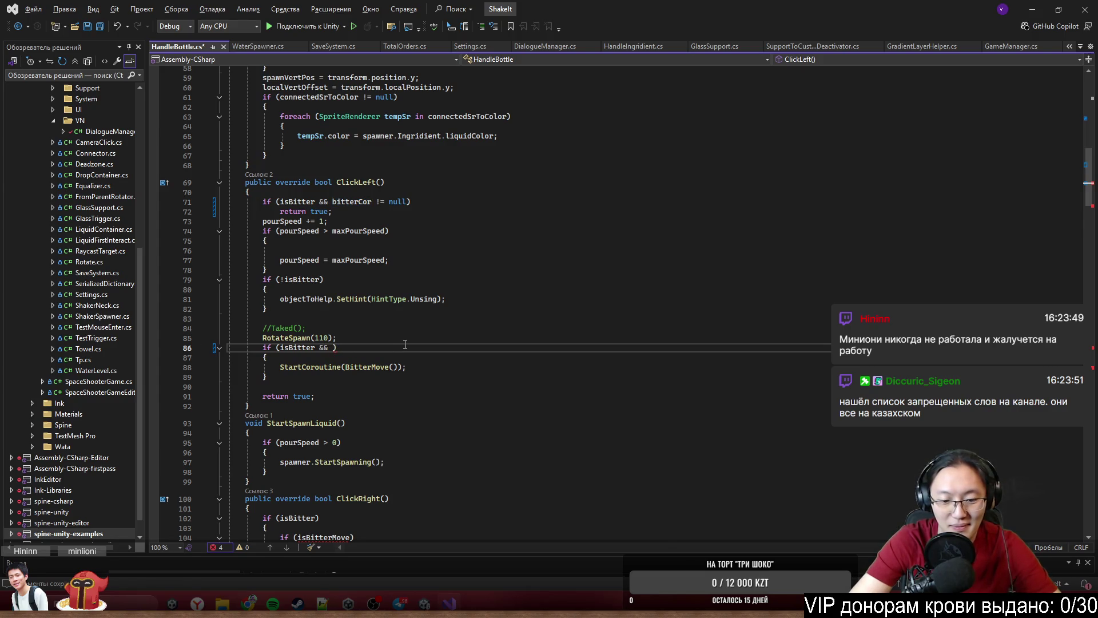
{"action": "type", "text": "bitterCor !="}
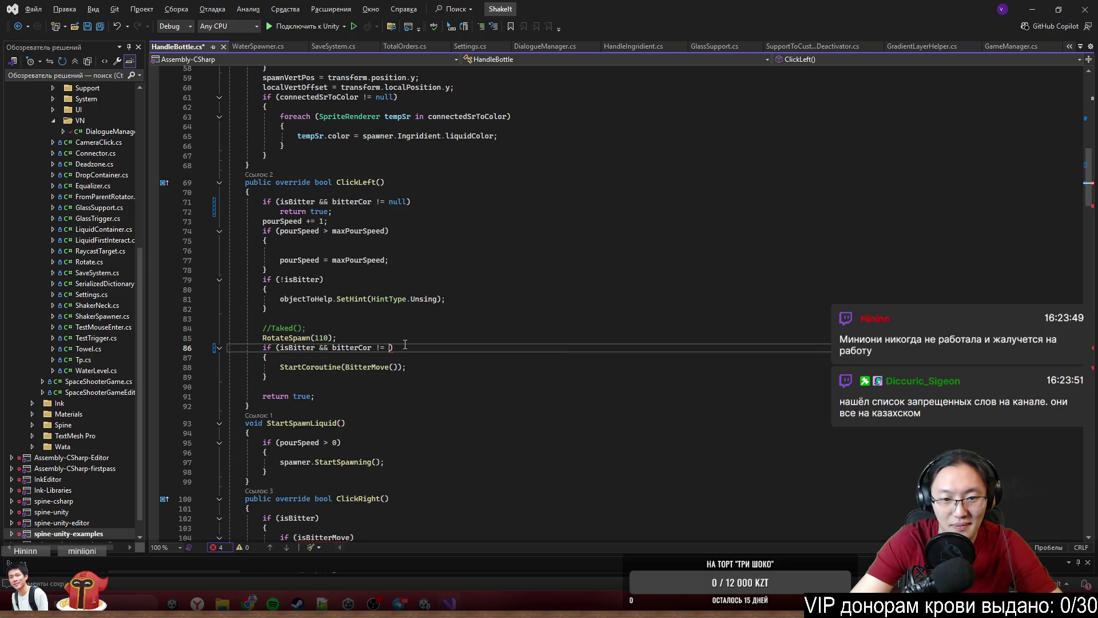
{"action": "key", "text": "BackSpace"}
{"action": "key", "text": "BackSpace"}
{"action": "type", "text": "= null"}
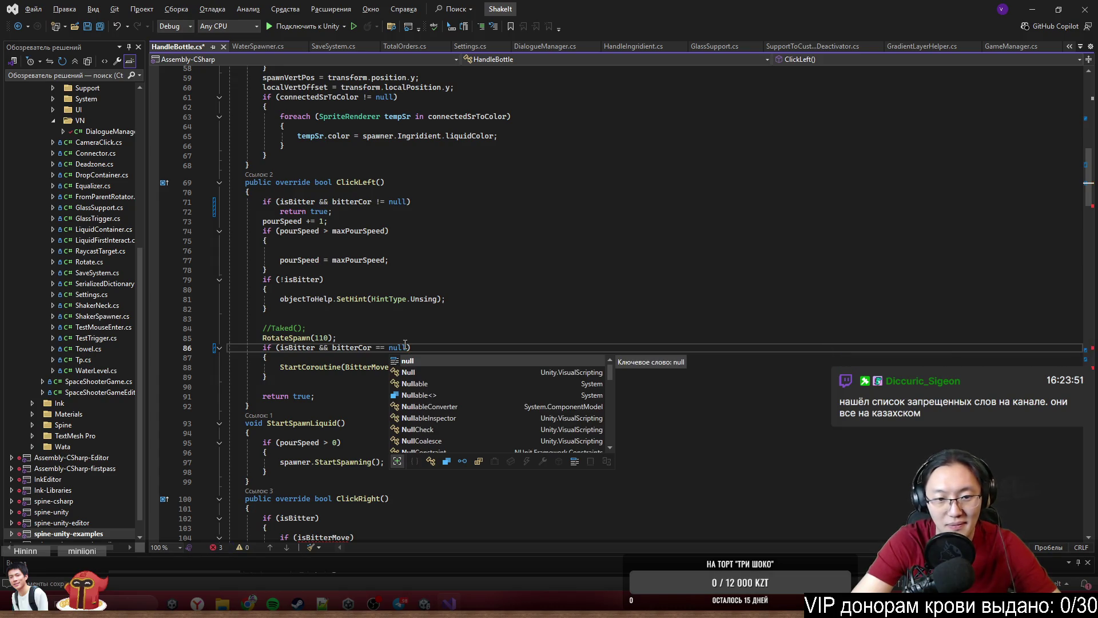
Step: Store the started coroutine with bitterCor = StartCoroutine(BitterMove()) on line 88
{"action": "left_click", "coordinate": [286, 362]}
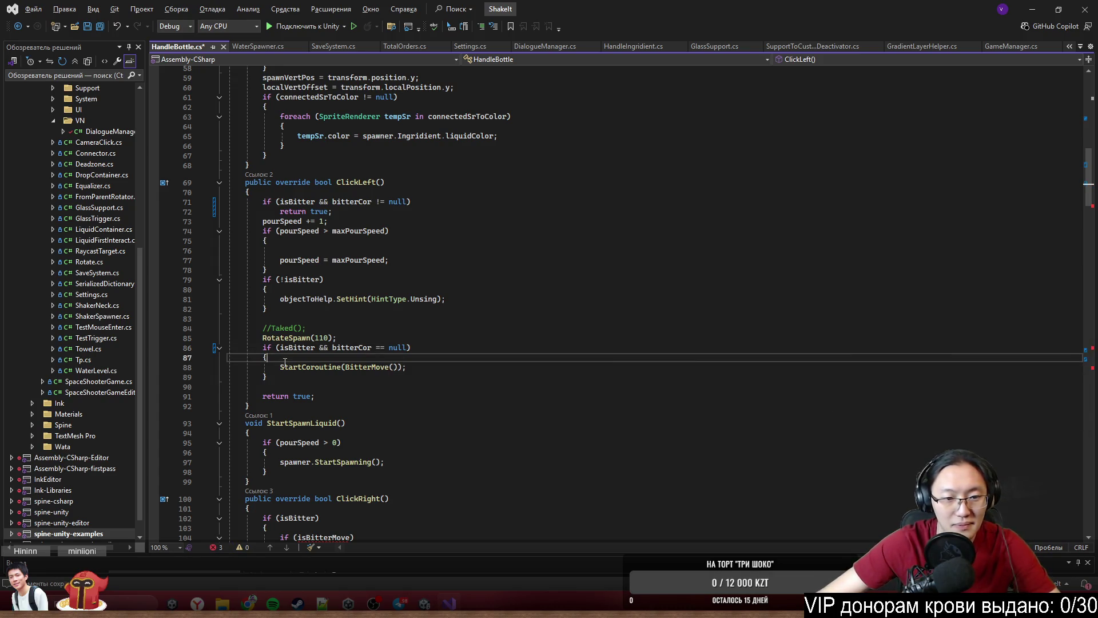
{"action": "left_click", "coordinate": [277, 366]}
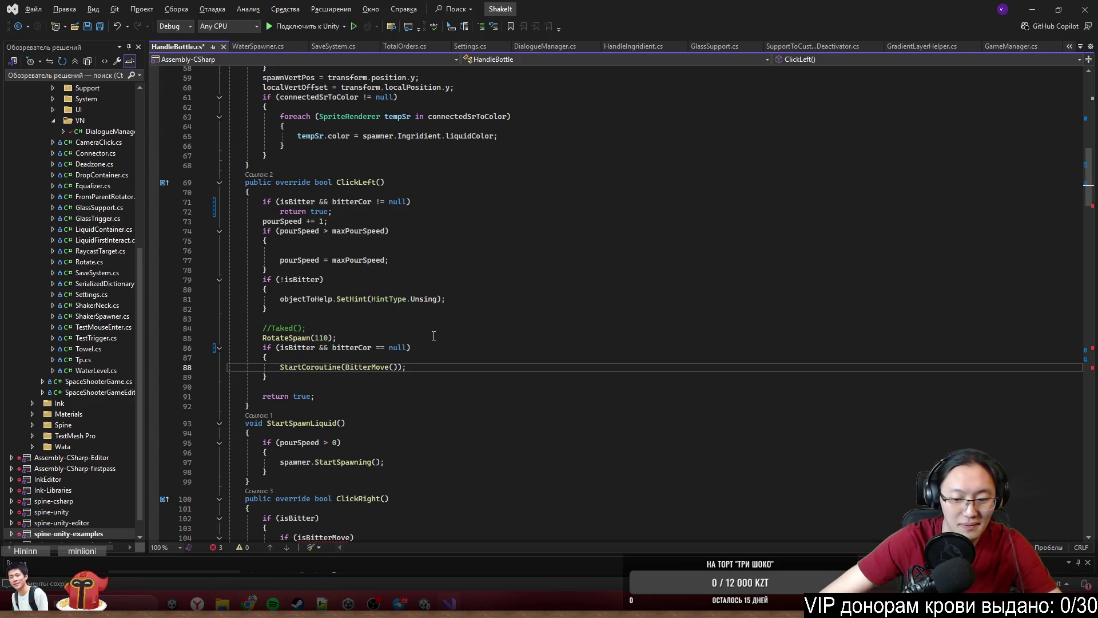
{"action": "type", "text": "bit"}
{"action": "type", "text": "terCor ="}
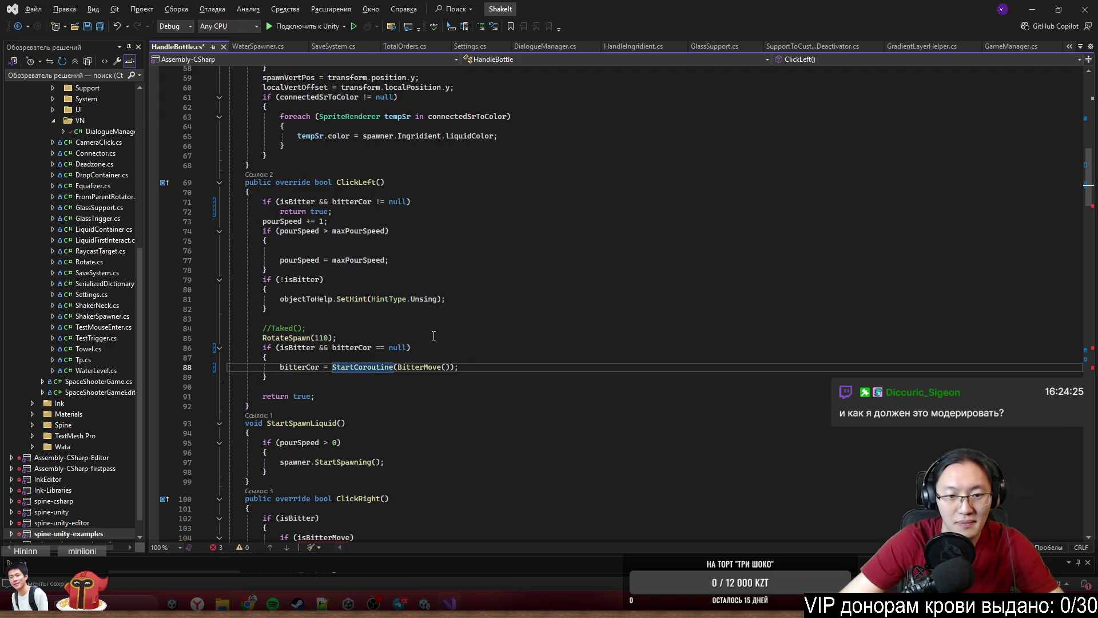
{"action": "scroll", "coordinate": [434, 336], "scroll_direction": "down", "scroll_amount": 3}
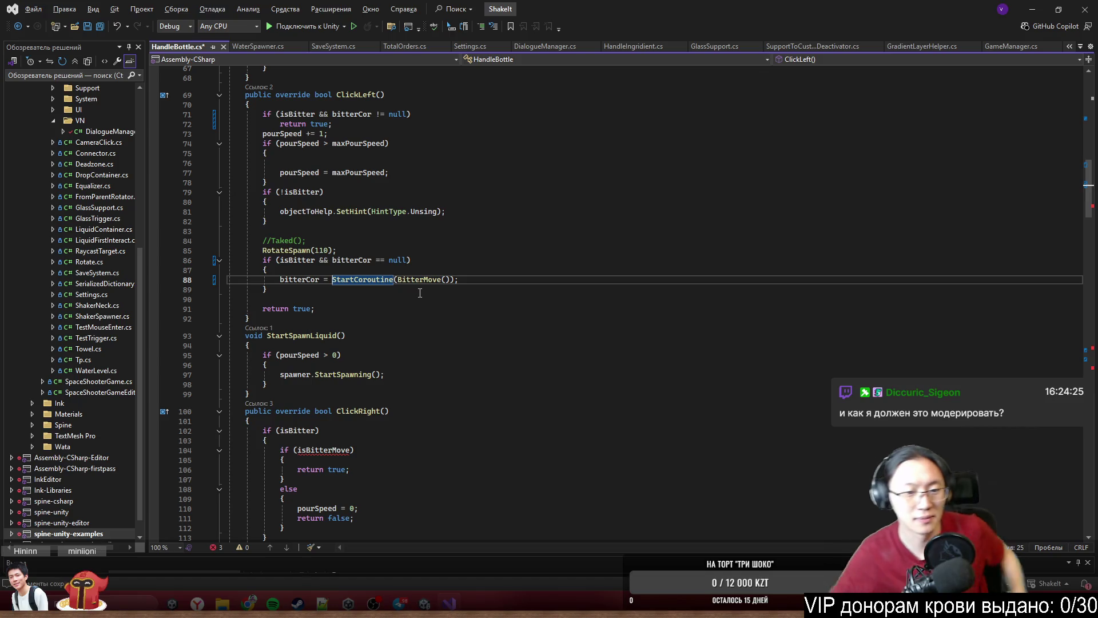
{"action": "scroll", "coordinate": [322, 446], "scroll_direction": "down", "scroll_amount": 2}
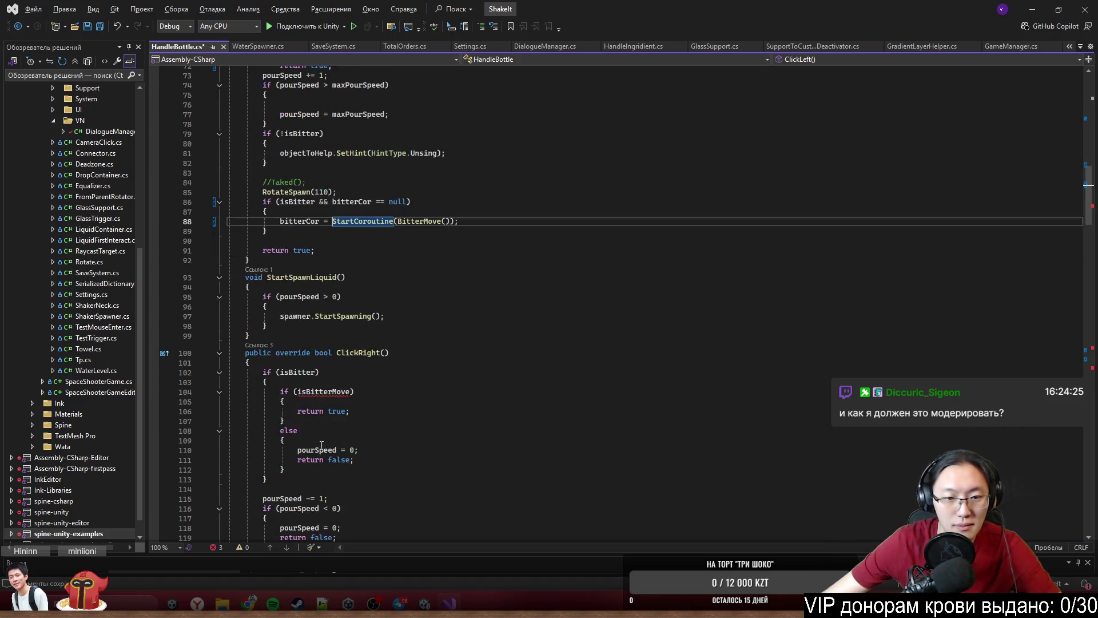
Step: Replace isBitterMove in ClickRight's condition with bitterCor != null and save
{"action": "scroll", "coordinate": [386, 377], "scroll_direction": "down", "scroll_amount": 1}
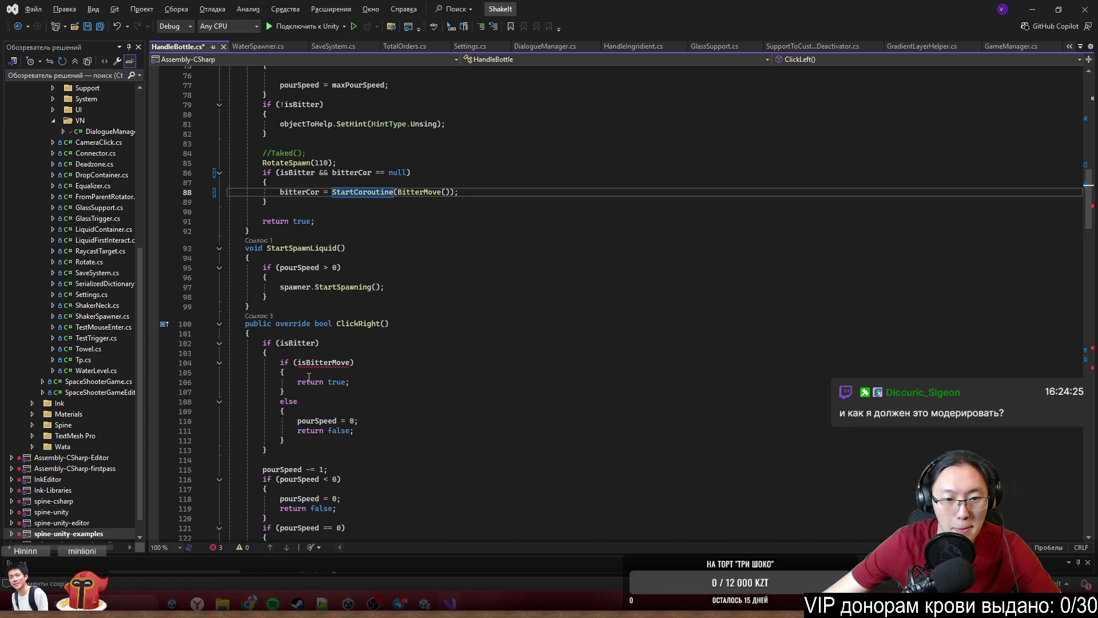
{"action": "left_click", "coordinate": [300, 362]}
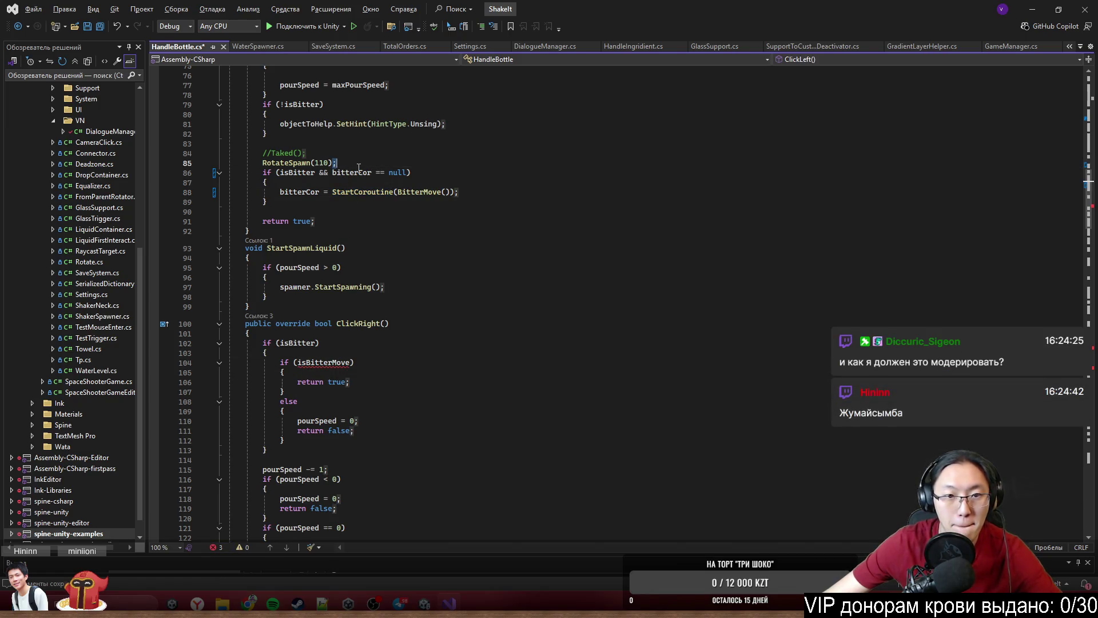
{"action": "left_click_drag", "start_coordinate": [332, 173], "coordinate": [404, 173]}
{"action": "key", "text": "ctrl+c"}
{"action": "left_click", "coordinate": [323, 362]}
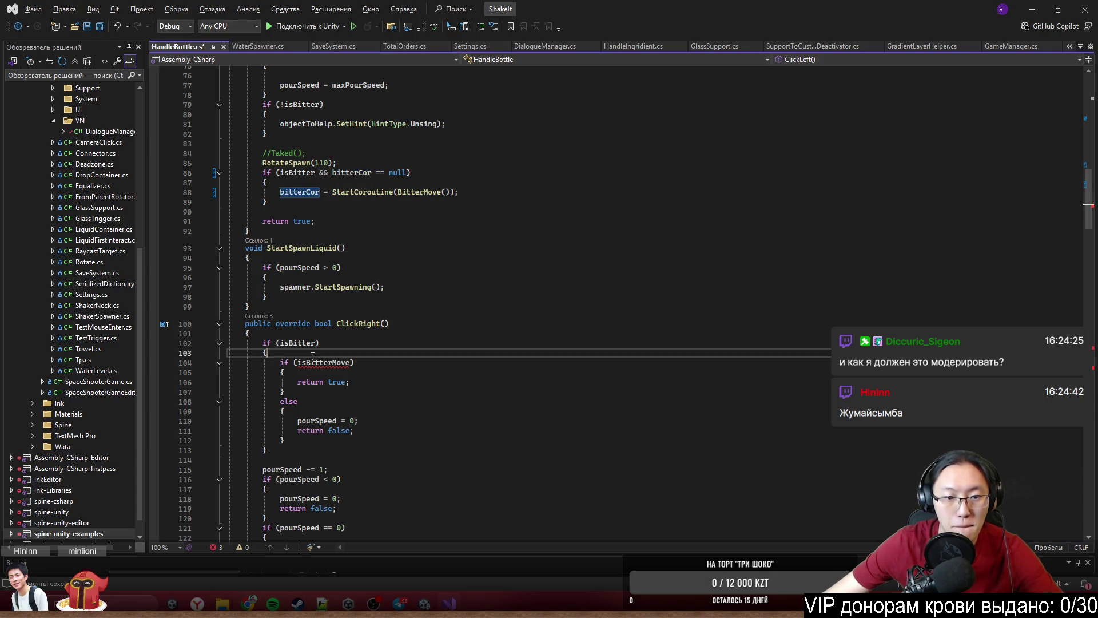
{"action": "key", "text": "ctrl+v"}
{"action": "key", "text": "Left"}
{"action": "key", "text": "Left"}
{"action": "key", "text": "Left"}
{"action": "key", "text": "BackSpace"}
{"action": "type", "text": "!"}
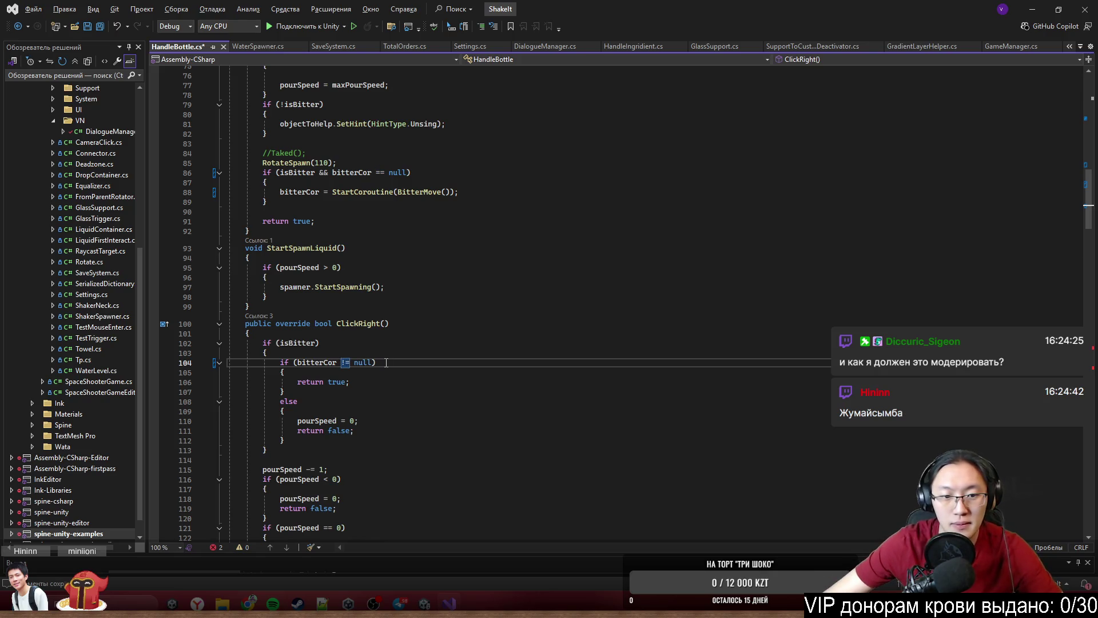
{"action": "key", "text": "ctrl+s"}
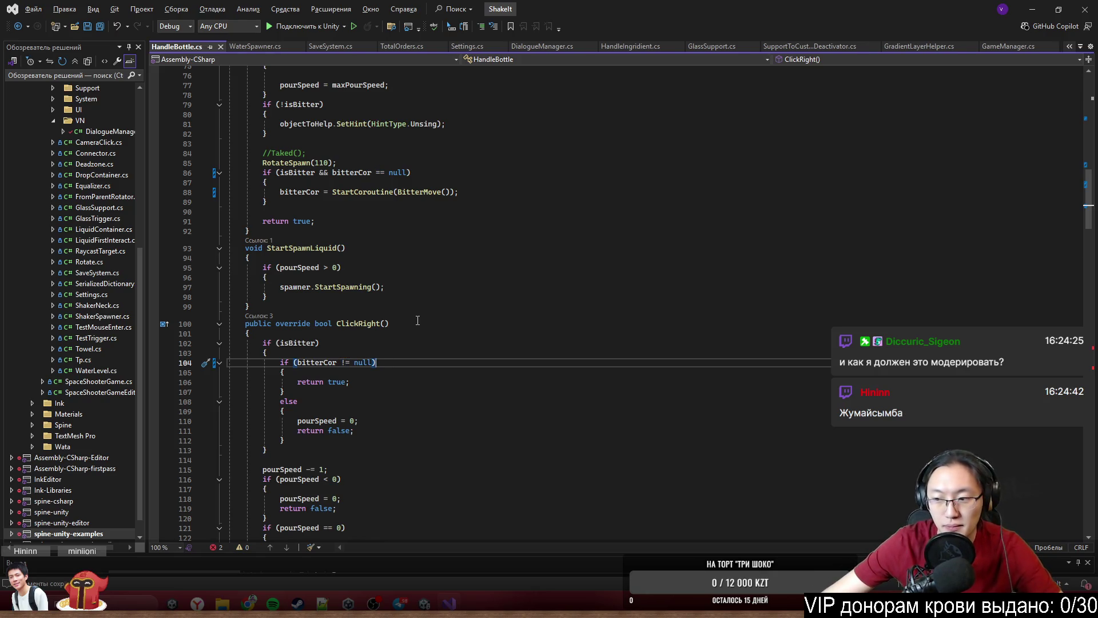
Step: Delete isBitterMove = true from BitterMove, replace the final reset with bitterCor = null, and save
{"action": "scroll", "coordinate": [417, 321], "scroll_direction": "down", "scroll_amount": 4}
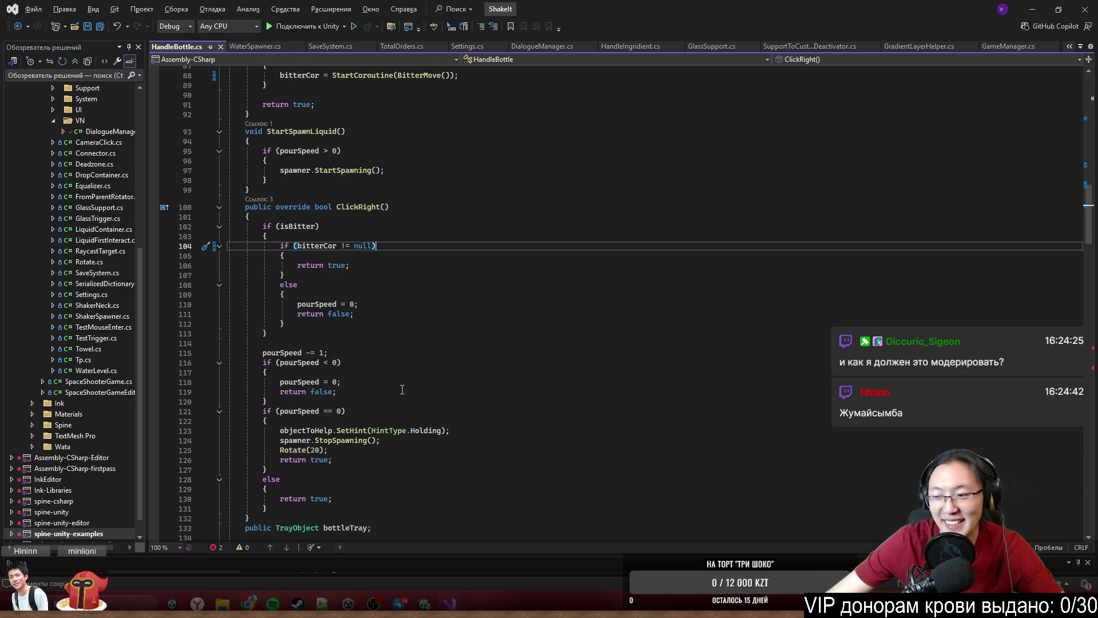
{"action": "left_click", "coordinate": [338, 382]}
{"action": "scroll", "coordinate": [378, 378], "scroll_direction": "down", "scroll_amount": 3}
{"action": "scroll", "coordinate": [377, 377], "scroll_direction": "down", "scroll_amount": 20}
{"action": "double_click", "coordinate": [288, 300]}
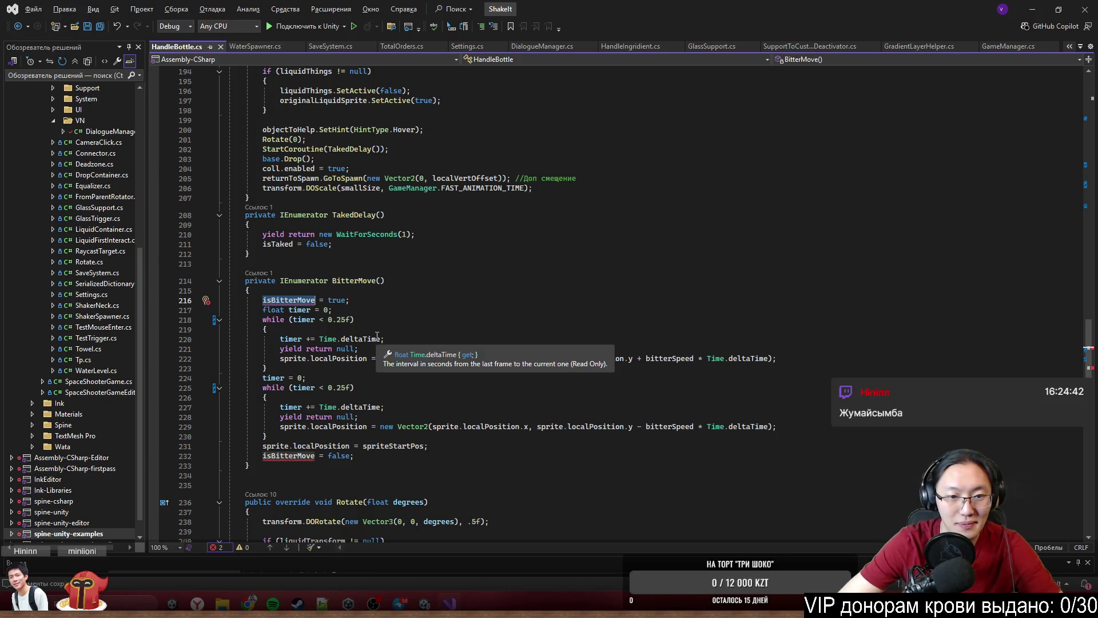
{"action": "key", "text": "shift+End"}
{"action": "key", "text": "BackSpace"}
{"action": "scroll", "coordinate": [377, 336], "scroll_direction": "down", "scroll_amount": 1}
{"action": "left_click_drag", "start_coordinate": [263, 427], "coordinate": [390, 432]}
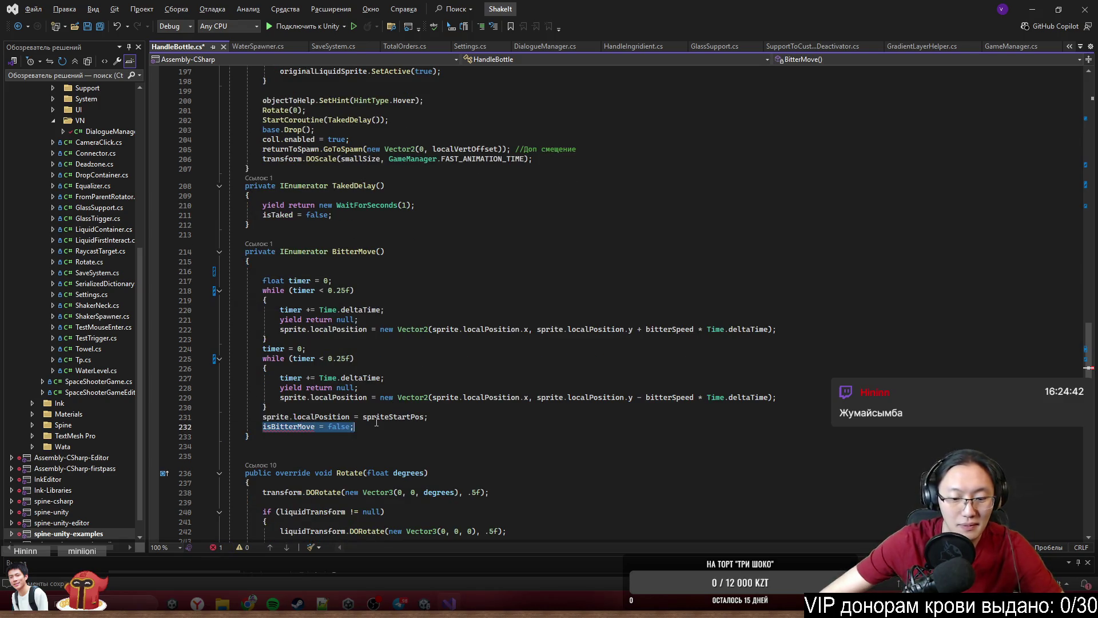
{"action": "type", "text": "bitterCor = null;"}
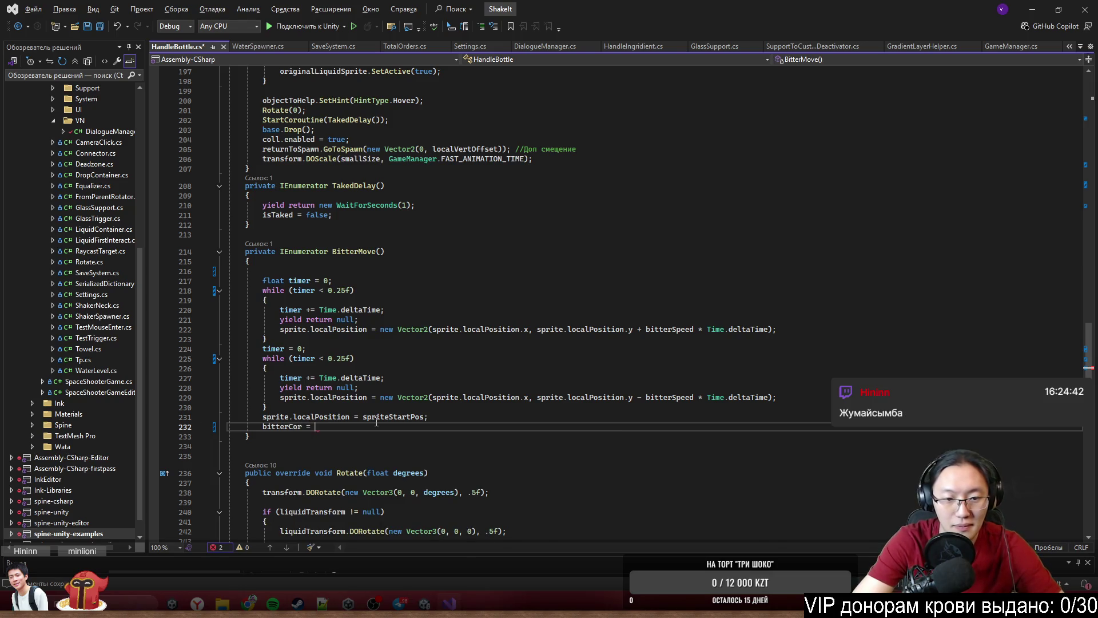
{"action": "key", "text": "ctrl+s"}
{"action": "scroll", "coordinate": [748, 245], "scroll_direction": "up", "scroll_amount": 15}
{"action": "scroll", "coordinate": [765, 241], "scroll_direction": "up", "scroll_amount": 20}
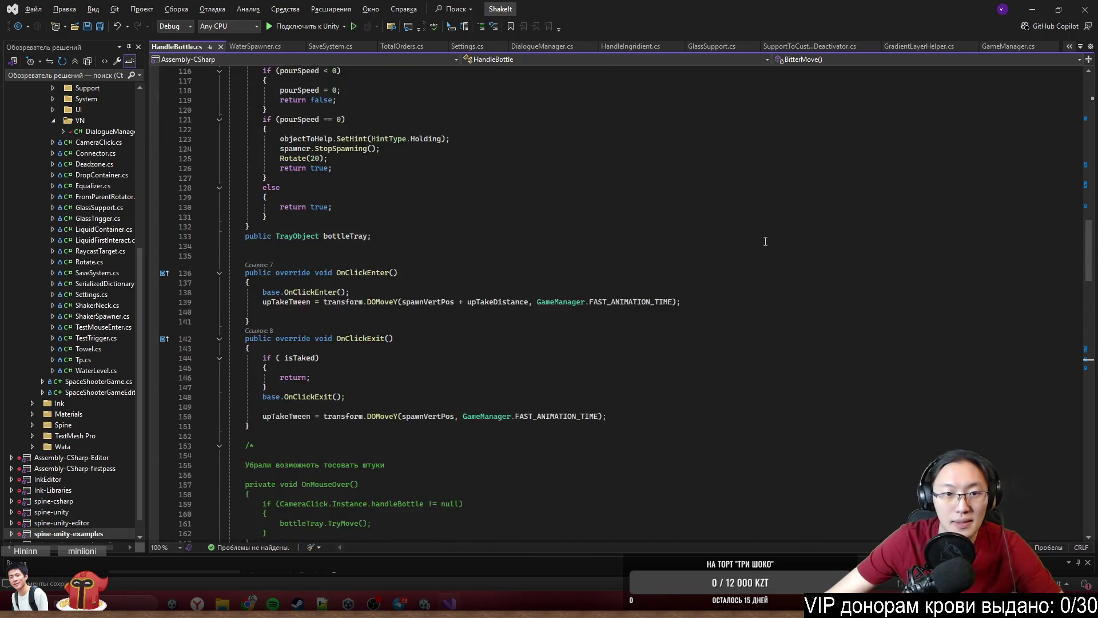
{"action": "scroll", "coordinate": [790, 264], "scroll_direction": "down", "scroll_amount": 6}
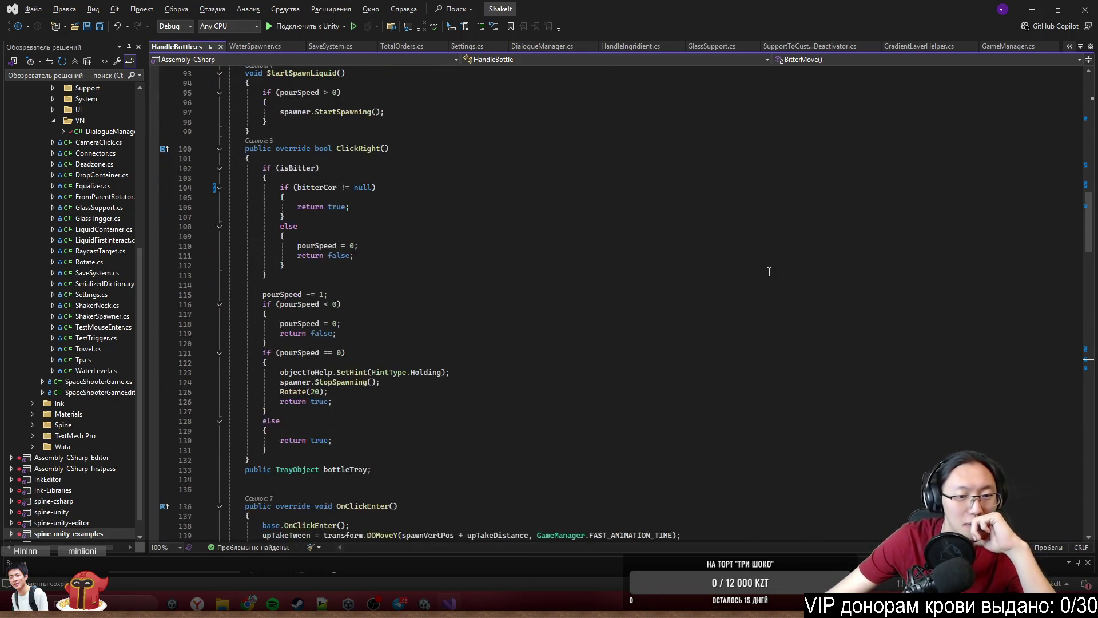
{"action": "scroll", "coordinate": [786, 260], "scroll_direction": "up", "scroll_amount": 15}
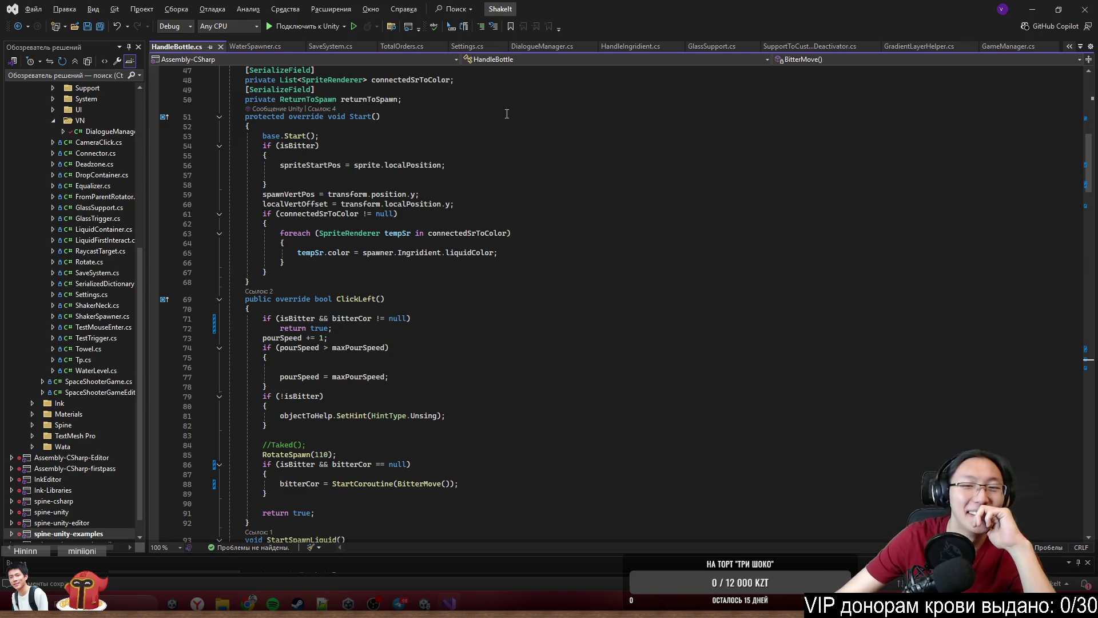
{"action": "scroll", "coordinate": [763, 290], "scroll_direction": "up", "scroll_amount": 15}
{"action": "left_click_drag", "start_coordinate": [306, 223], "coordinate": [397, 252]}
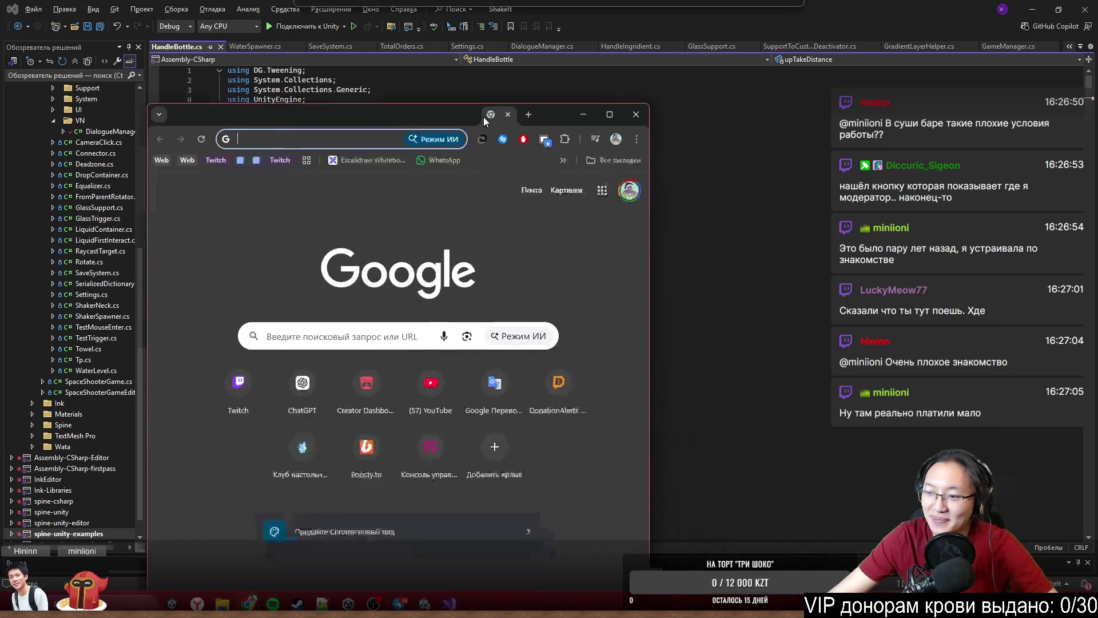
{"action": "mouse_move", "coordinate": [483, 117]}
{"action": "left_mouse_down"}
{"action": "mouse_move", "coordinate": [574, 66]}
{"action": "mouse_move", "coordinate": [635, 58]}
{"action": "left_mouse_up"}
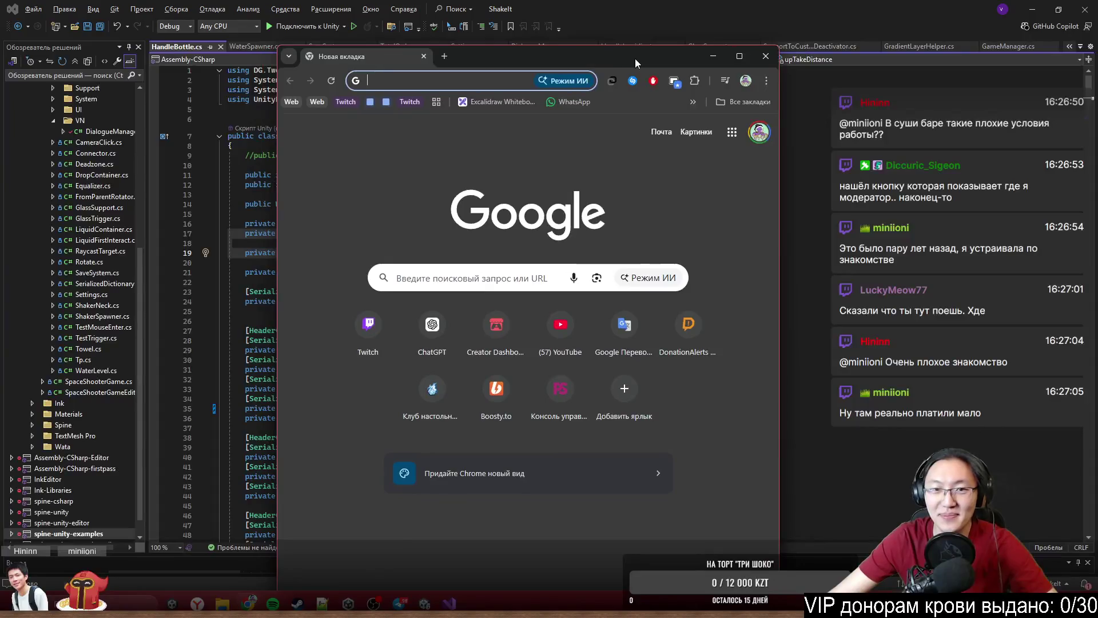
{"action": "type", "text": "g"}
{"action": "key", "text": "BackSpace"}
{"action": "type", "text": "g"}
{"action": "key", "text": "ctrl+p"}
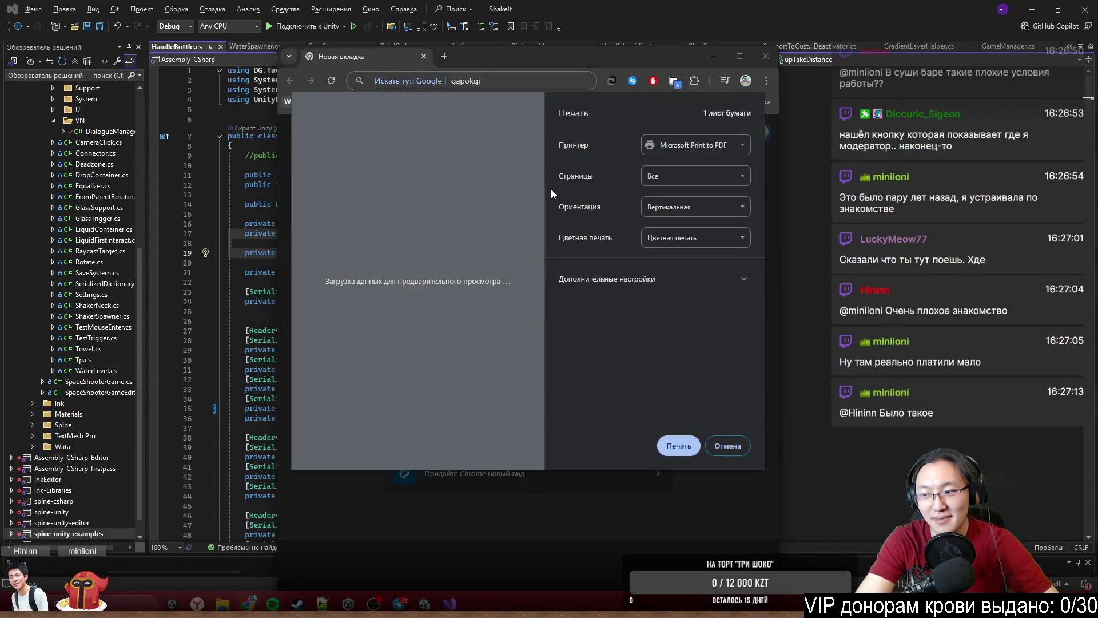
{"action": "key", "text": "ctrl+o"}
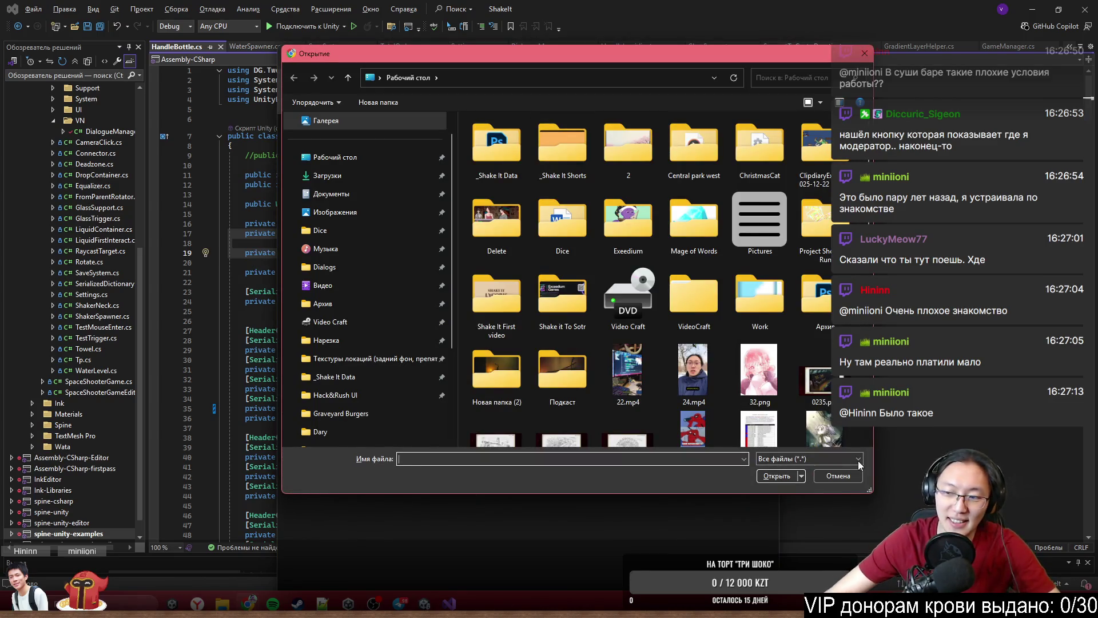
{"action": "left_click", "coordinate": [837, 476]}
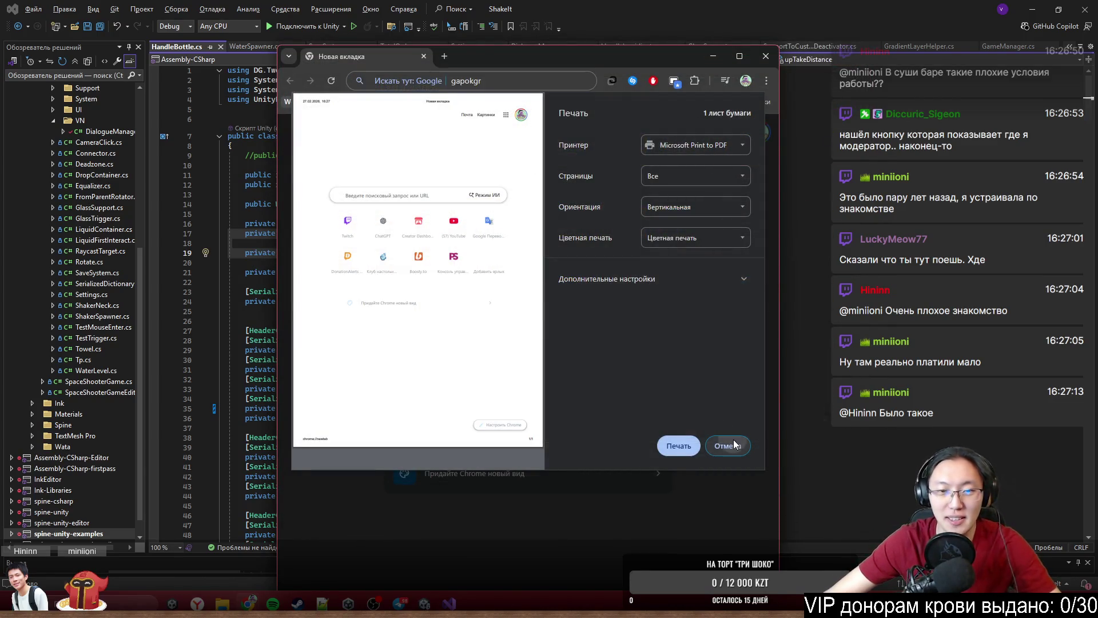
{"action": "left_click", "coordinate": [758, 447]}
{"action": "left_click", "coordinate": [412, 80]}
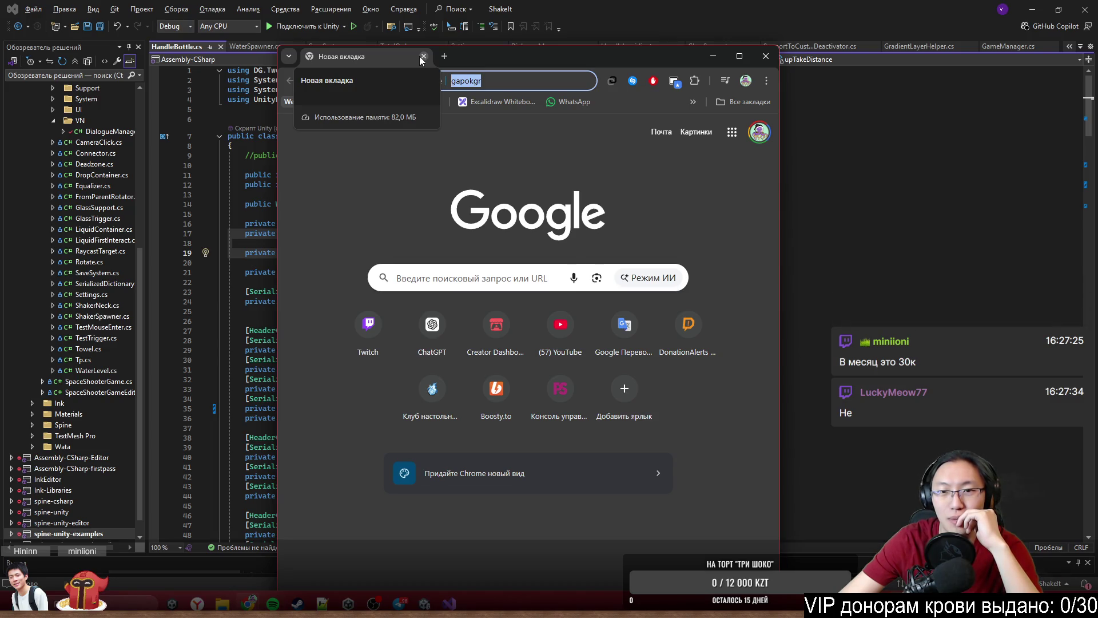
{"action": "left_click", "coordinate": [424, 56]}
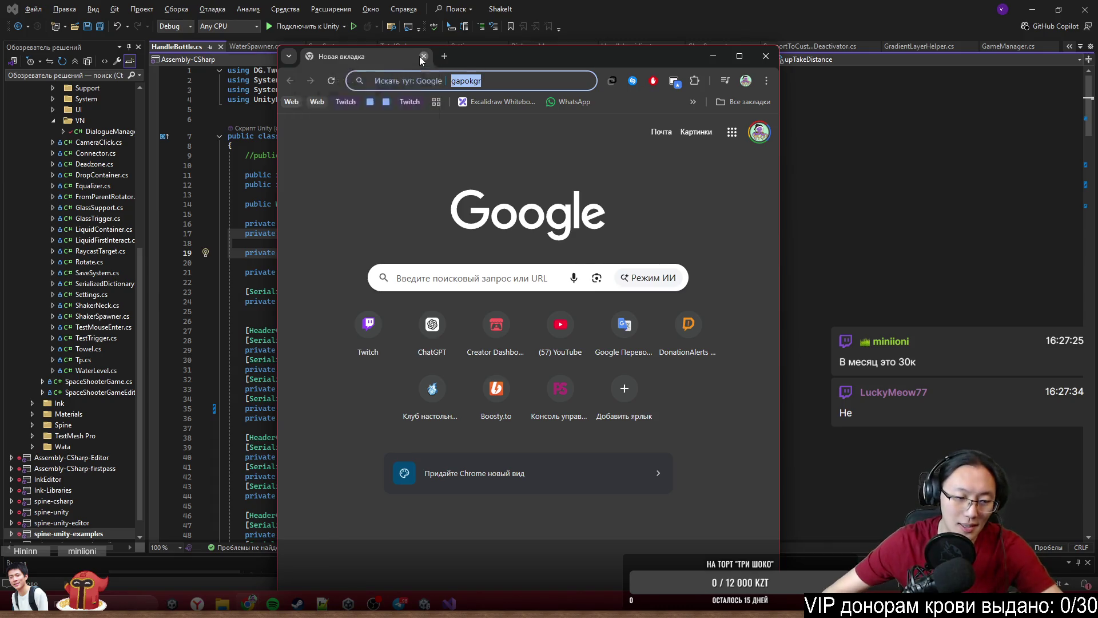
{"action": "key", "text": "super"}
{"action": "key", "text": "super"}
{"action": "key", "text": "super"}
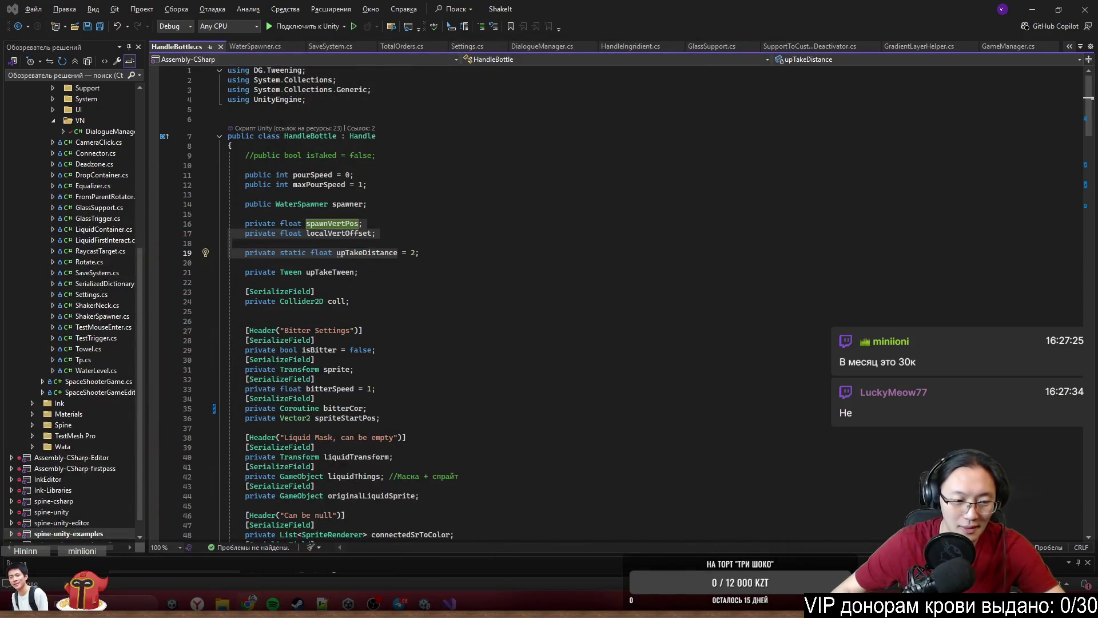
Step: Launch Calculator by searching 'каль' from the Start menu
{"action": "type", "text": "укаль"}
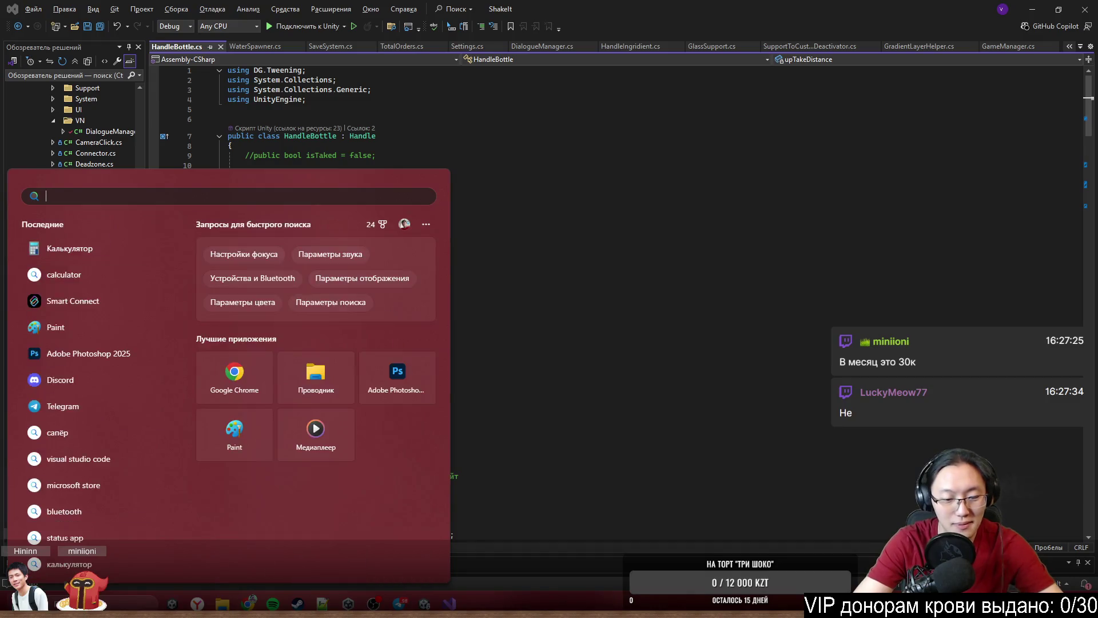
{"action": "key", "text": "BackSpace"}
{"action": "key", "text": "BackSpace"}
{"action": "key", "text": "BackSpace"}
{"action": "type", "text": "каль"}
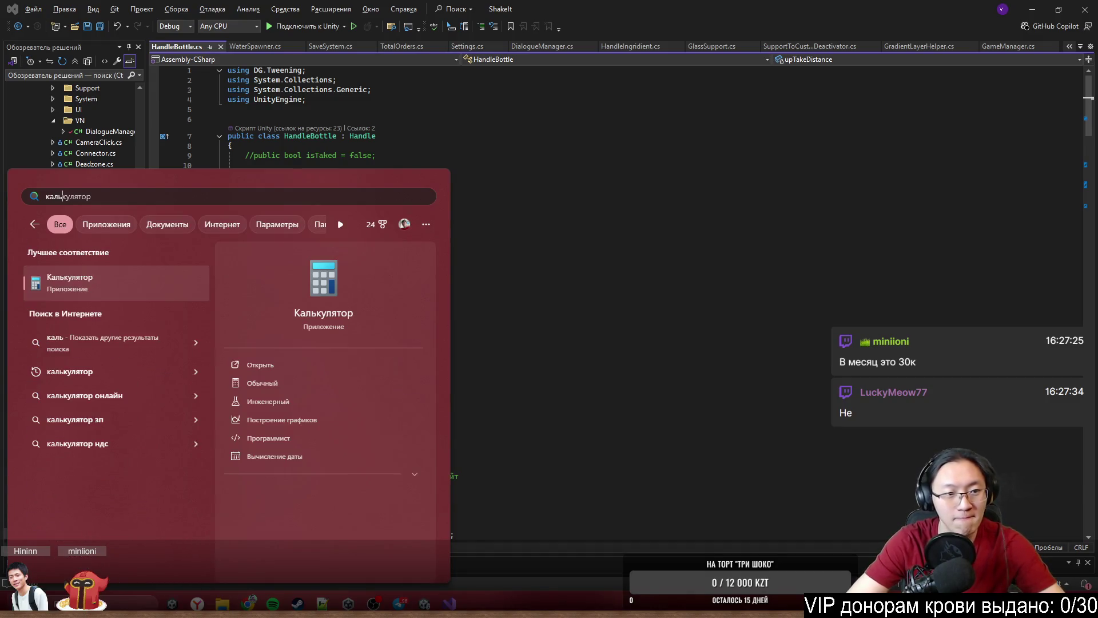
{"action": "key", "text": "Return"}
Step: Clear a mistaken 22 entry and enter 65000 in Calculator
{"action": "left_click", "coordinate": [775, 359]}
{"action": "left_click", "coordinate": [774, 359]}
{"action": "left_click", "coordinate": [810, 260]}
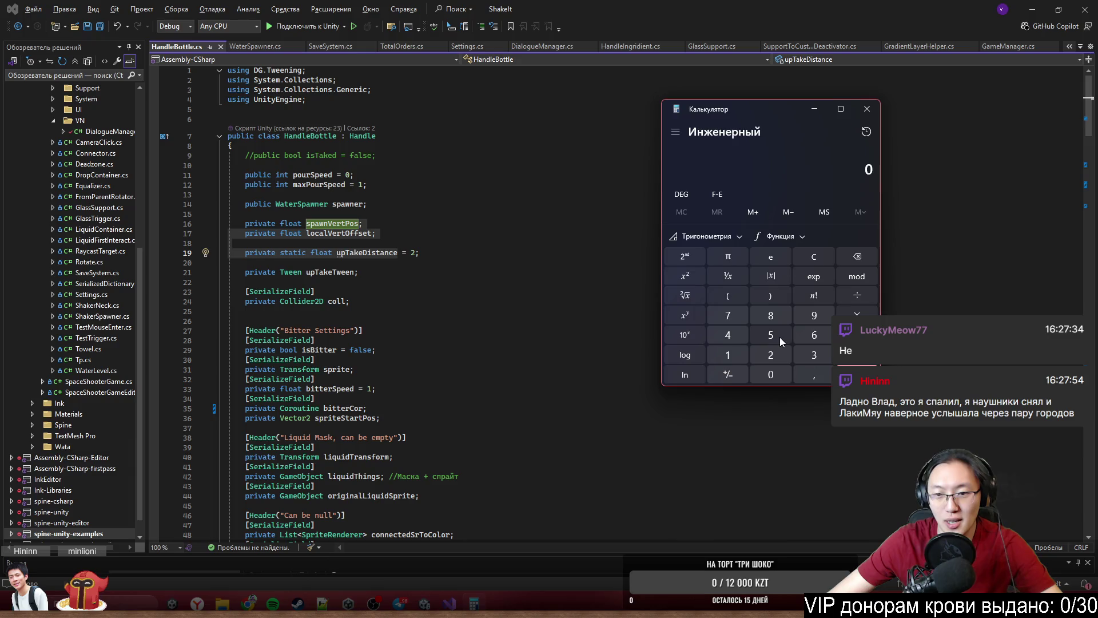
{"action": "left_click", "coordinate": [795, 334]}
{"action": "left_click", "coordinate": [785, 335]}
{"action": "double_click", "coordinate": [781, 375]}
{"action": "left_click", "coordinate": [781, 375]}
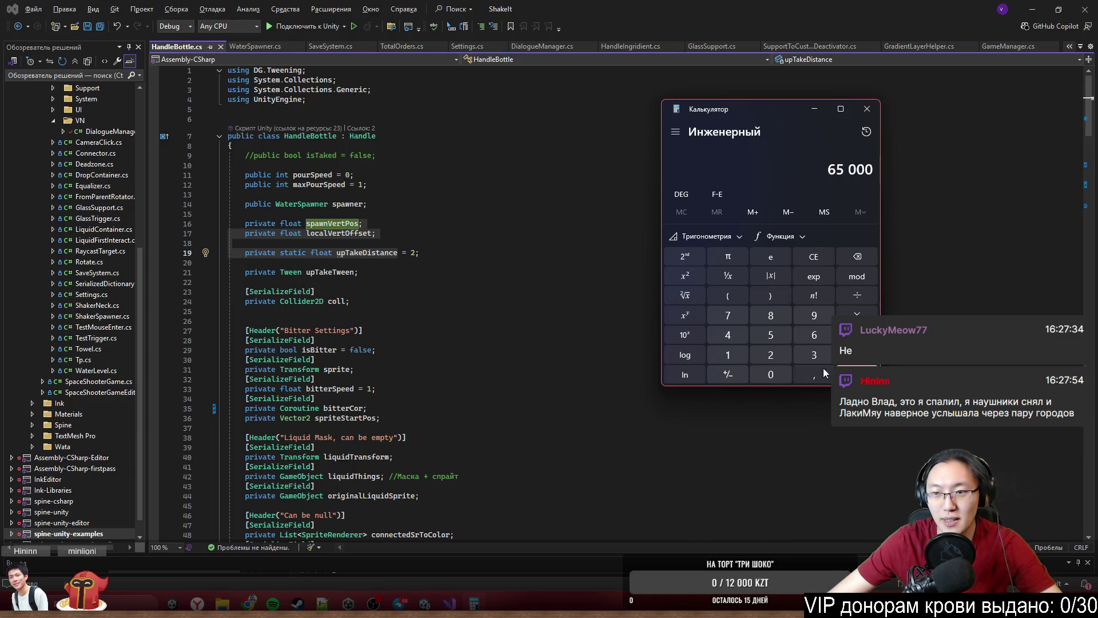
Step: Divide by 22 and select the whole-number part 2 954 of the result
{"action": "left_click", "coordinate": [857, 295]}
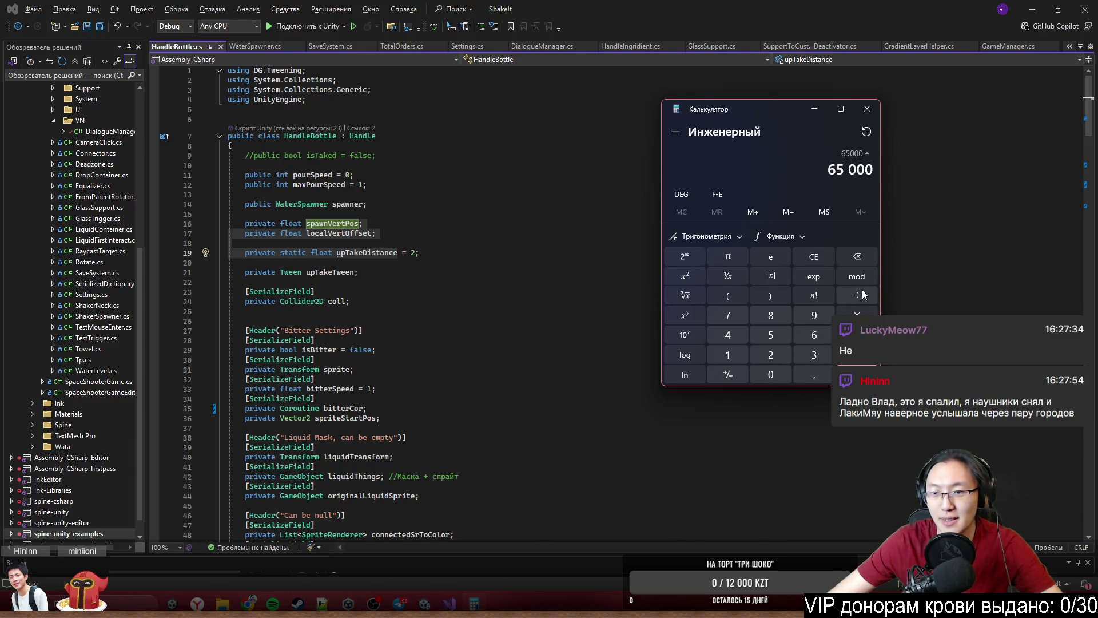
{"action": "double_click", "coordinate": [778, 354]}
{"action": "left_click", "coordinate": [857, 374]}
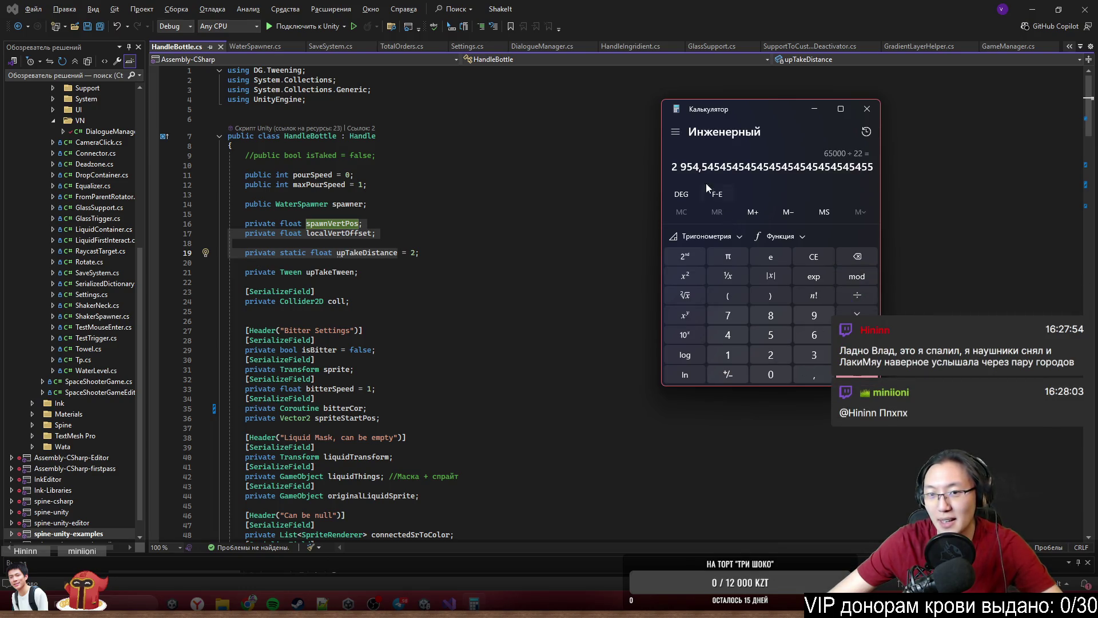
{"action": "left_click_drag", "start_coordinate": [672, 172], "coordinate": [699, 173]}
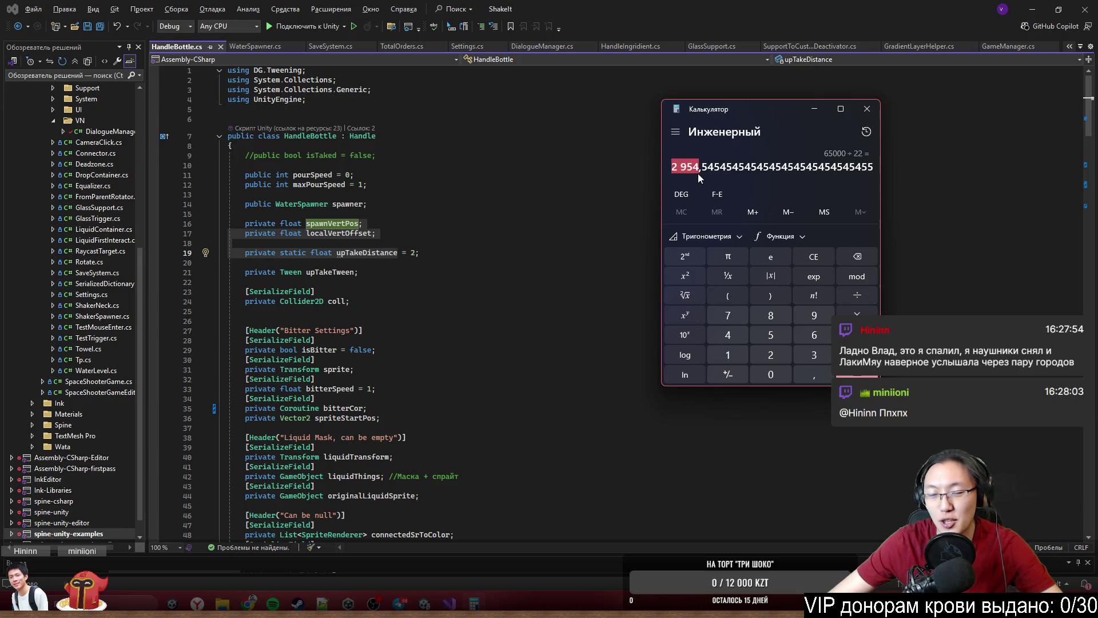